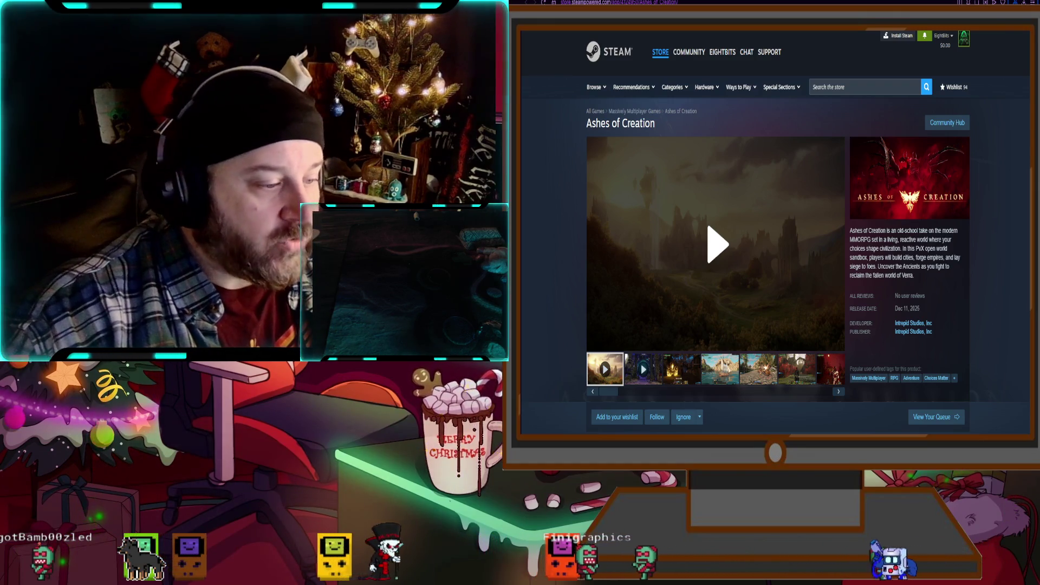
# - Scroll up and down through the Ashes of Creation Steam store page
pyautogui.scroll(-2, 763, 233)
pyautogui.scroll(-5, 774, 233)
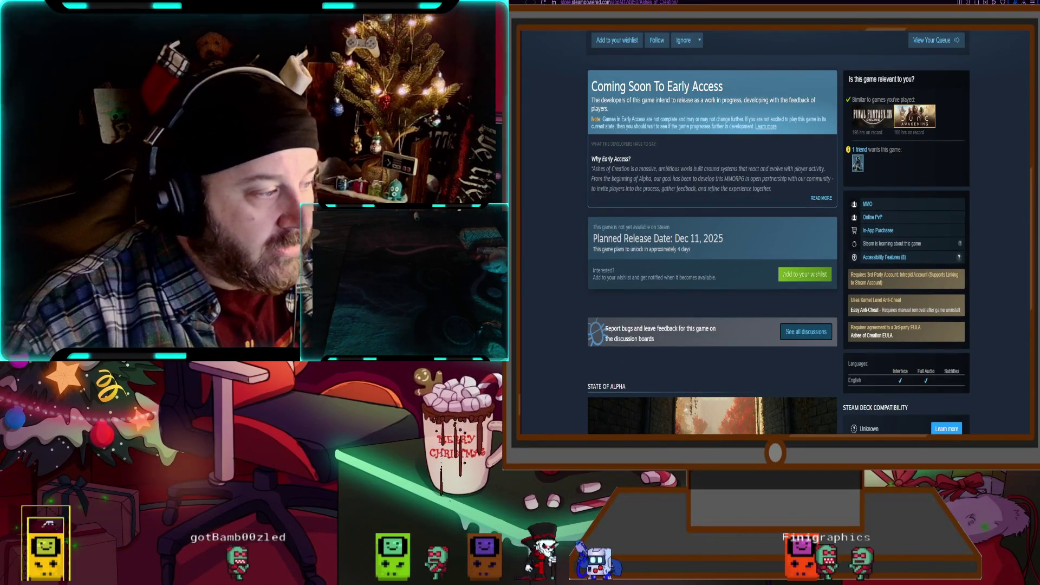
pyautogui.scroll(4, 774, 233)
pyautogui.scroll(-2, 775, 233)
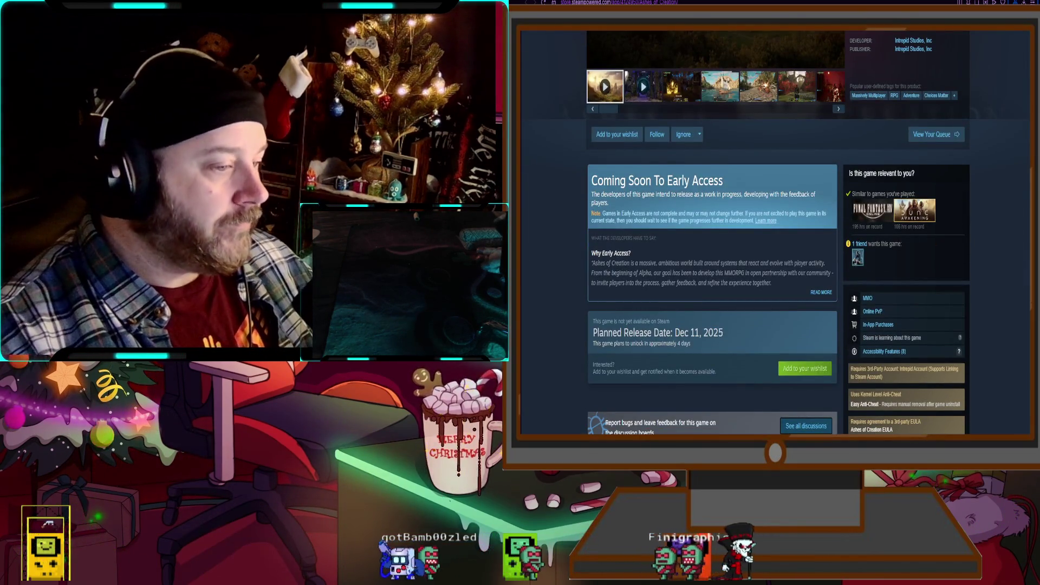
pyautogui.scroll(2, 775, 233)
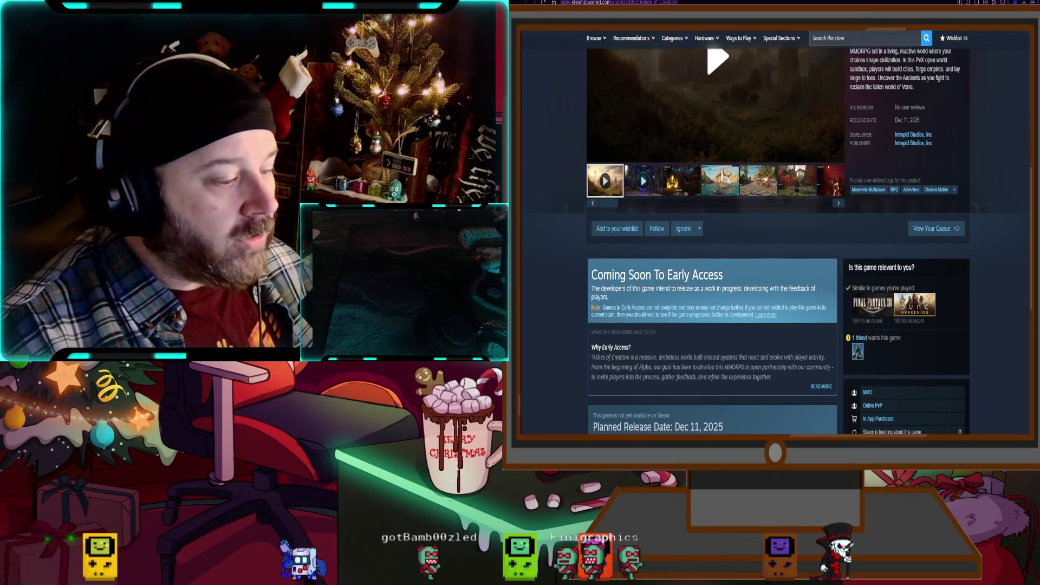
pyautogui.scroll(3, 775, 233)
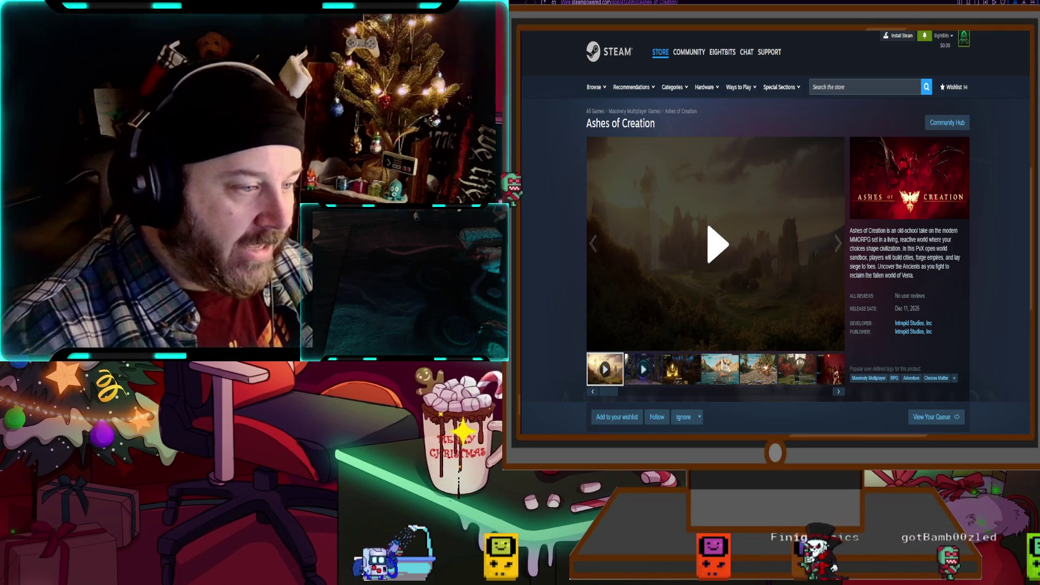
pyautogui.scroll(-3, 775, 233)
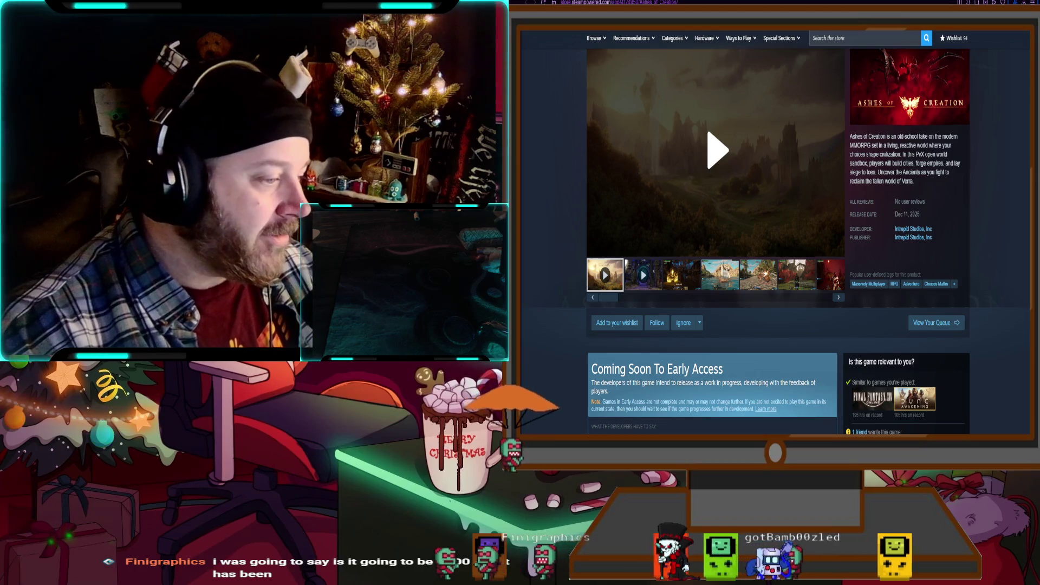
pyautogui.scroll(-5, 775, 244)
pyautogui.scroll(-3, 775, 244)
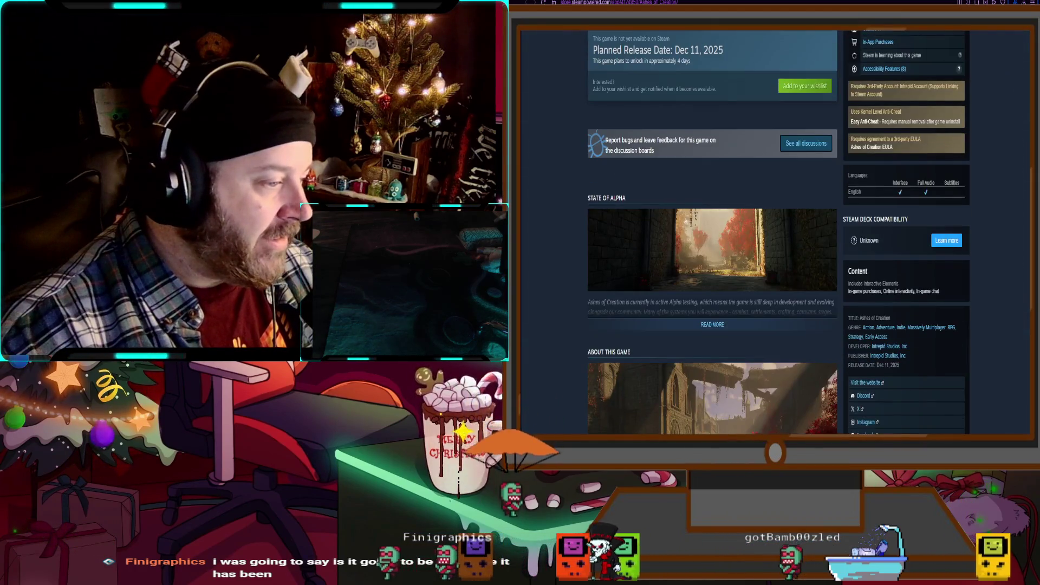
pyautogui.scroll(-4, 775, 244)
pyautogui.scroll(7, 775, 244)
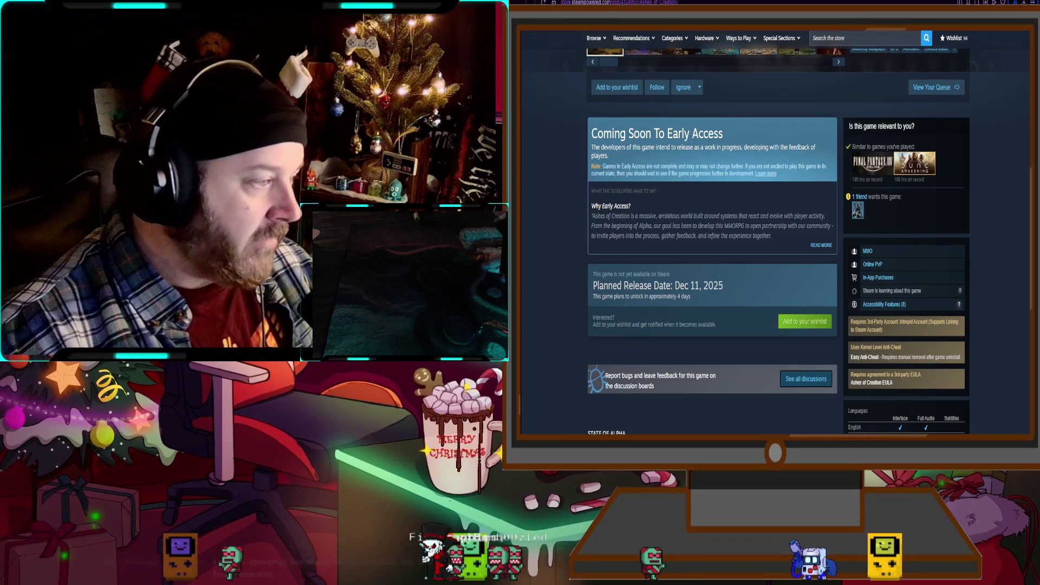
pyautogui.scroll(1, 775, 244)
pyautogui.scroll(3, 696, 332)
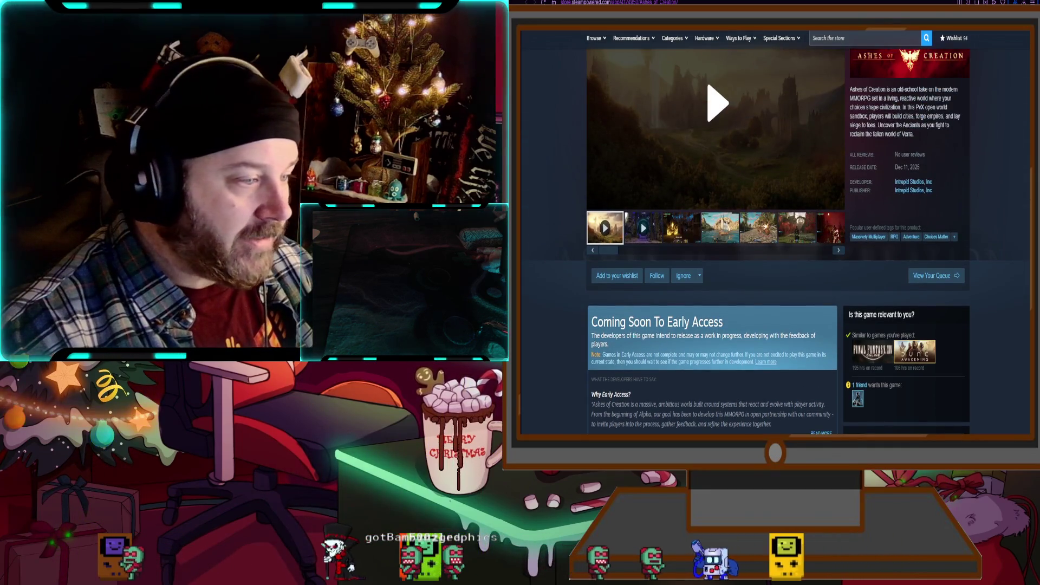
pyautogui.scroll(2, 695, 332)
# - View the Ashes of Creation gameplay screenshots, including the ship and combat shots
pyautogui.click(695, 331)
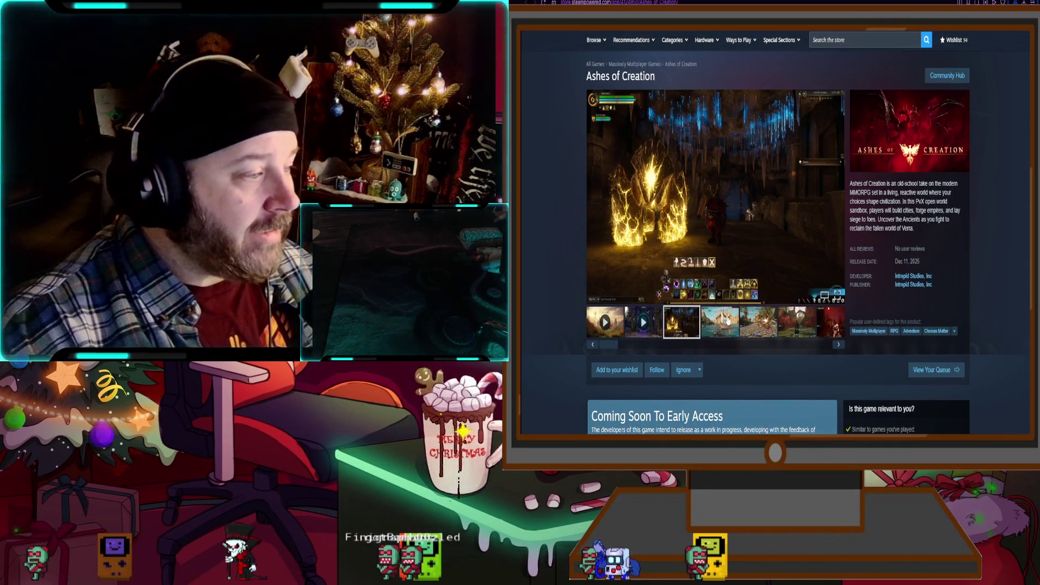
pyautogui.click(734, 331)
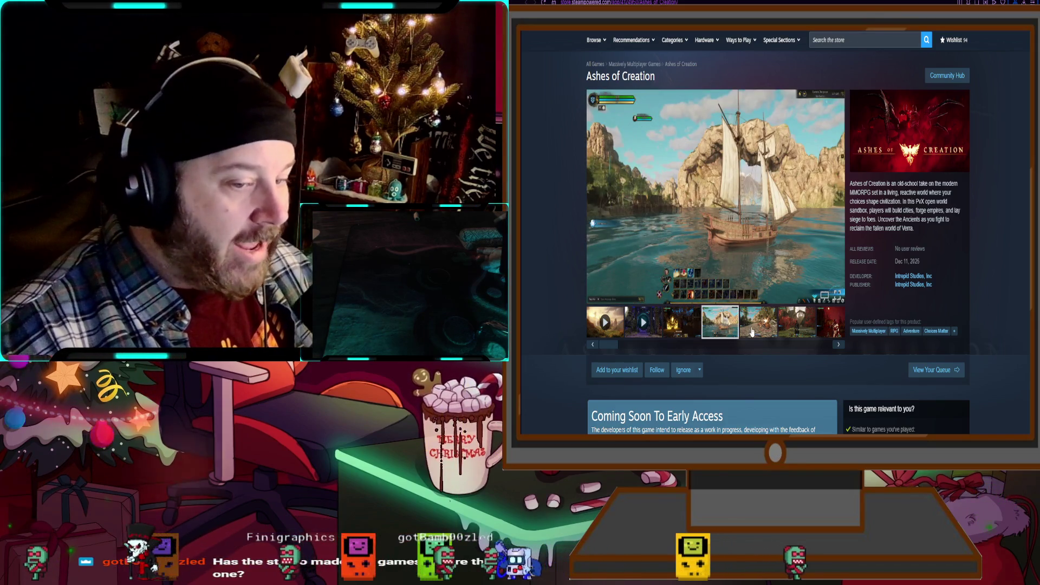
pyautogui.click(751, 332)
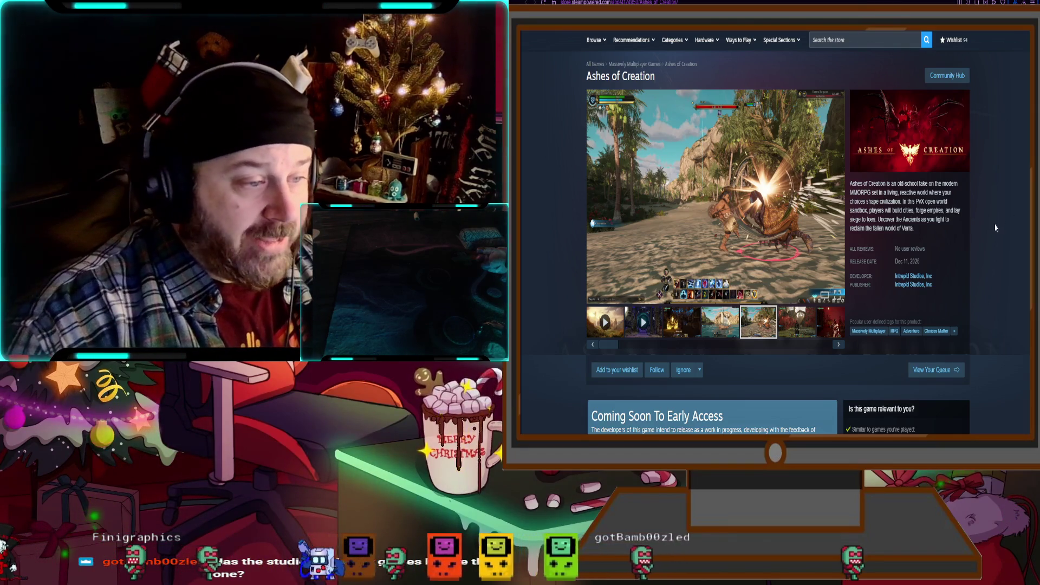
pyautogui.scroll(-5, 940, 277)
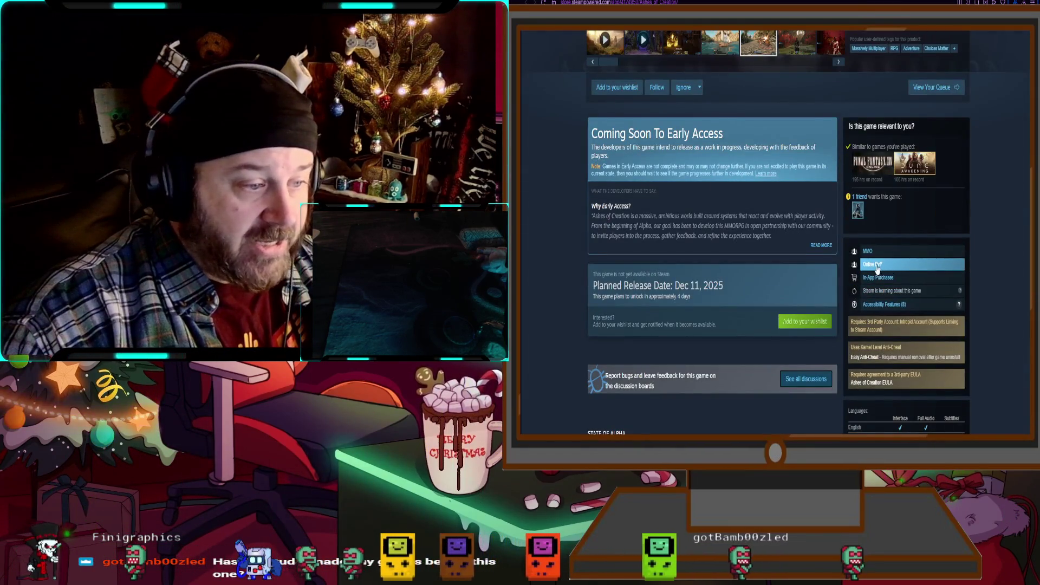
pyautogui.scroll(4, 888, 249)
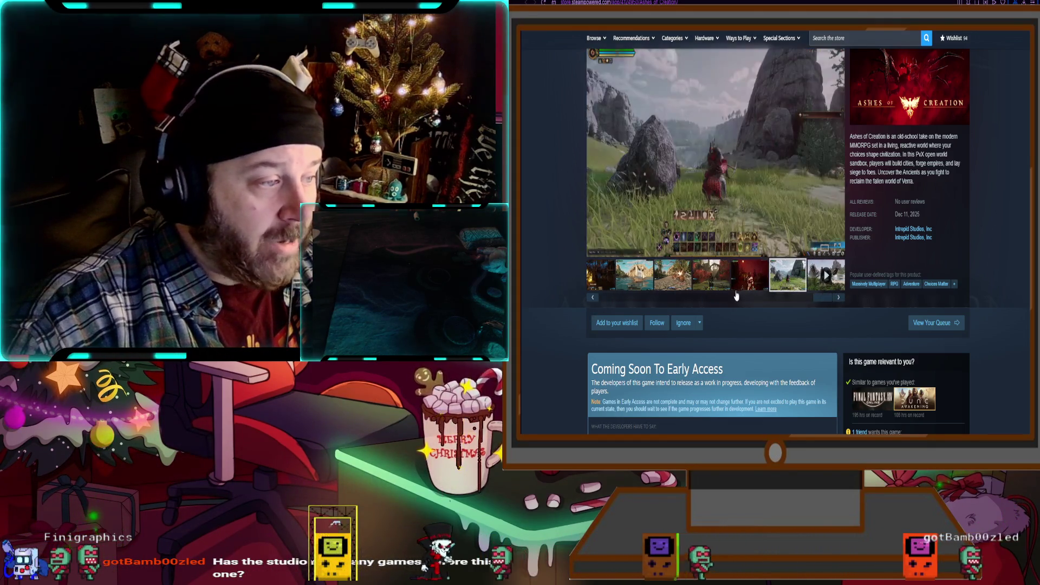
# - List all games by developer Intrepid Studios, Inc
pyautogui.click(681, 295)
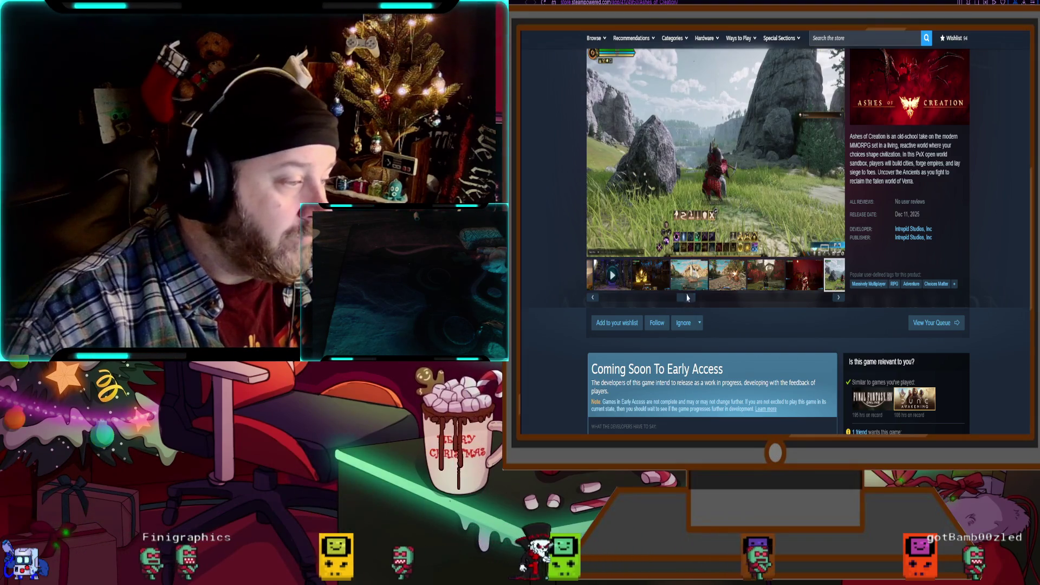
pyautogui.moveTo(687, 297); pyautogui.dragTo(603, 305)
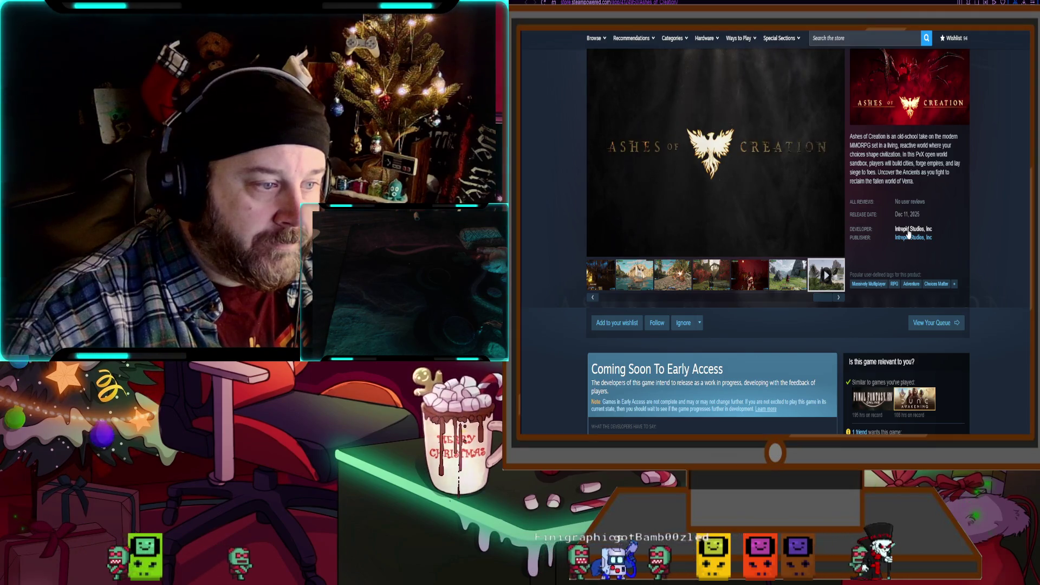
pyautogui.click(908, 229)
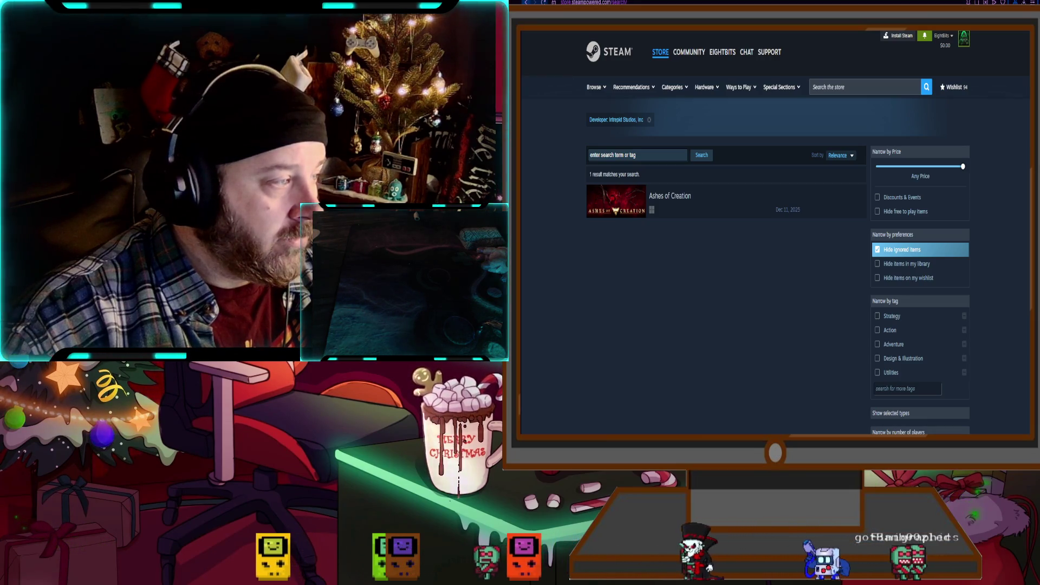
# - Search Google in a new tab for other games by Intrepid Studios, Inc, then return to the store tab
pyautogui.click(671, 196)
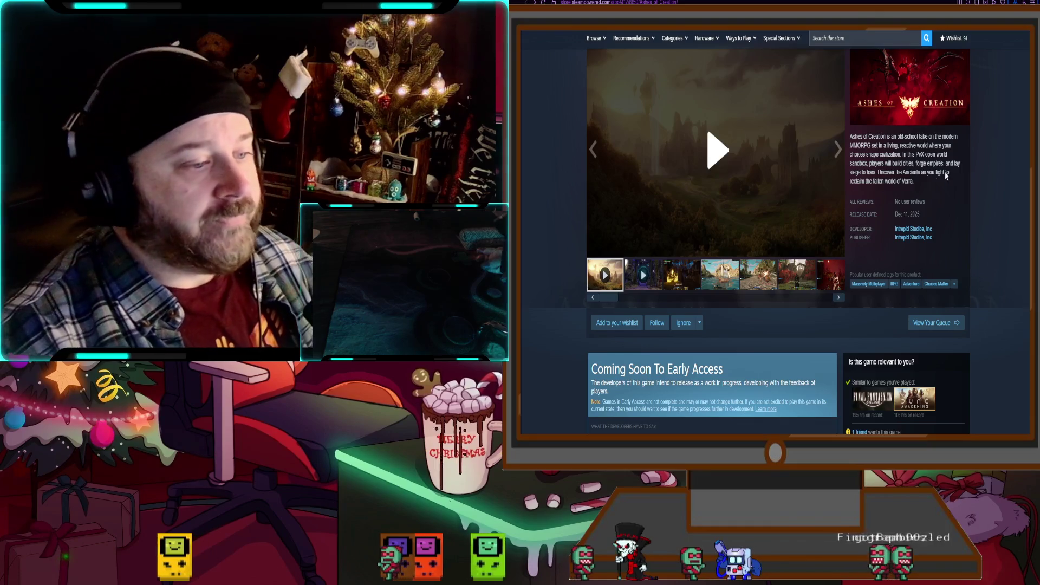
pyautogui.moveTo(933, 230); pyautogui.dragTo(895, 234)
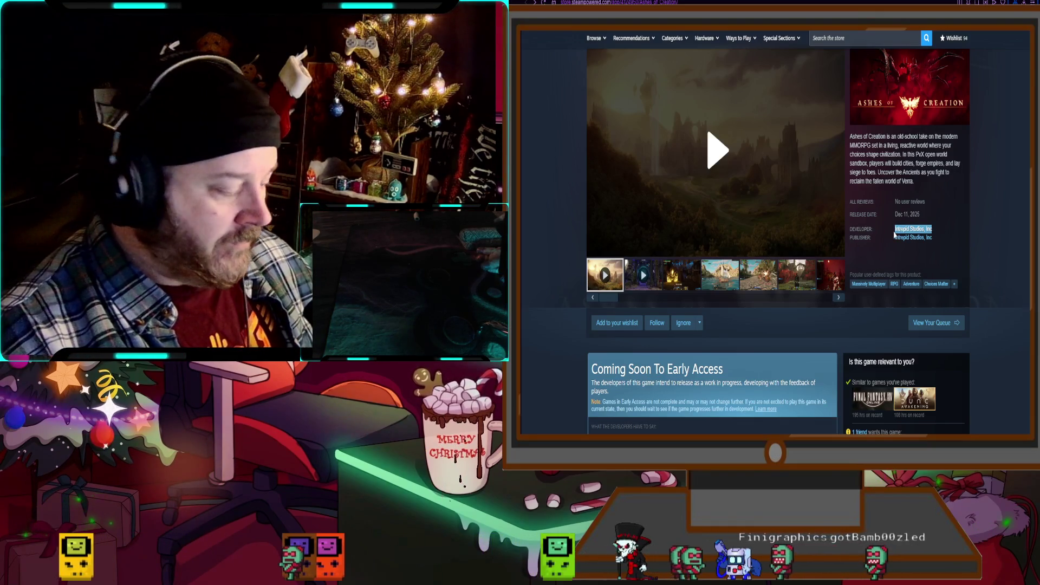
pyautogui.hotkey('ctrl', 't')
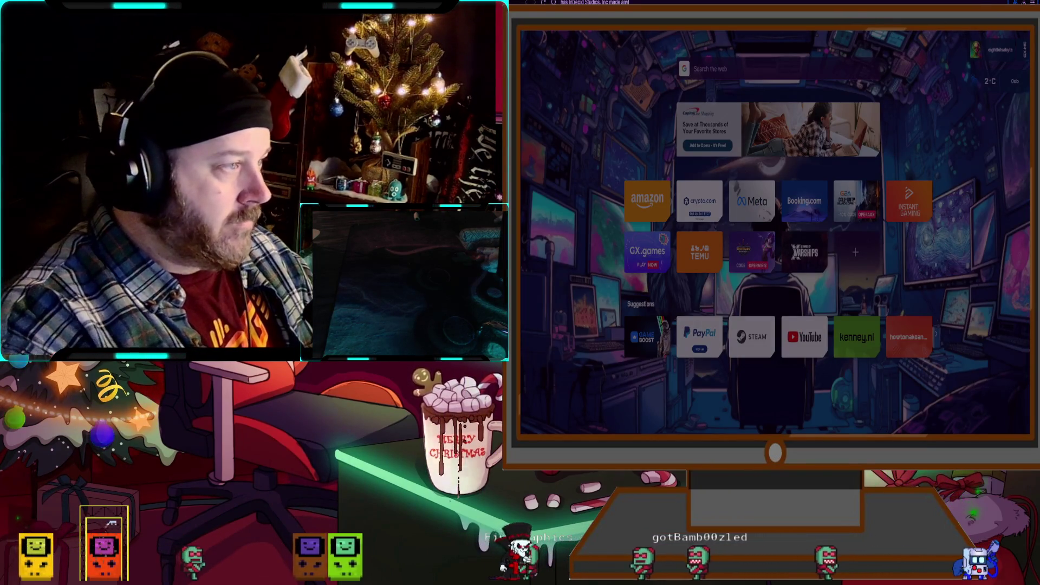
pyautogui.press('Return')
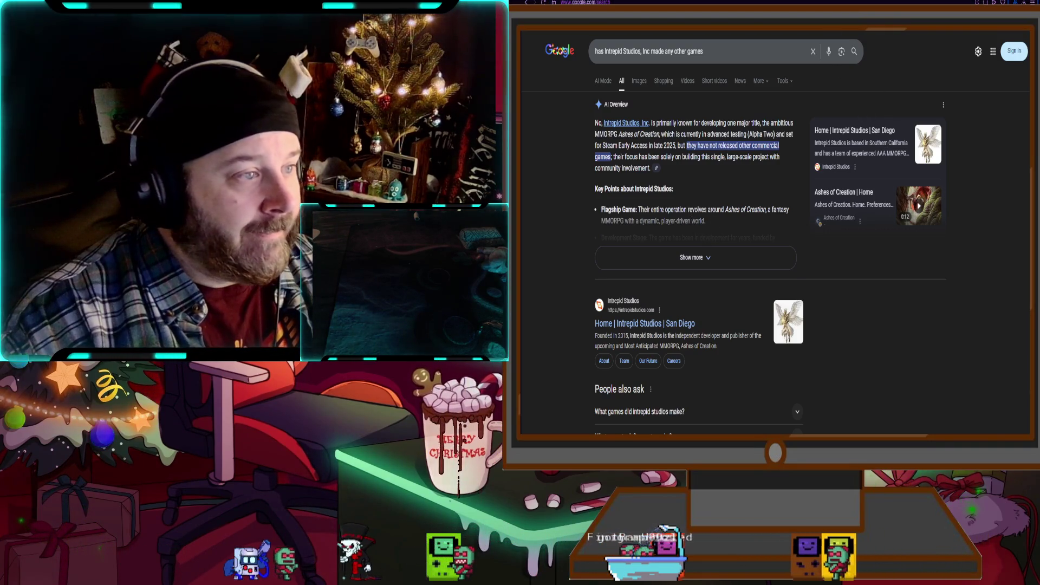
pyautogui.hotkey('ctrl', 'Tab')
# - Play the Ashes of Creation trailer on the Steam store page
pyautogui.click(593, 251)
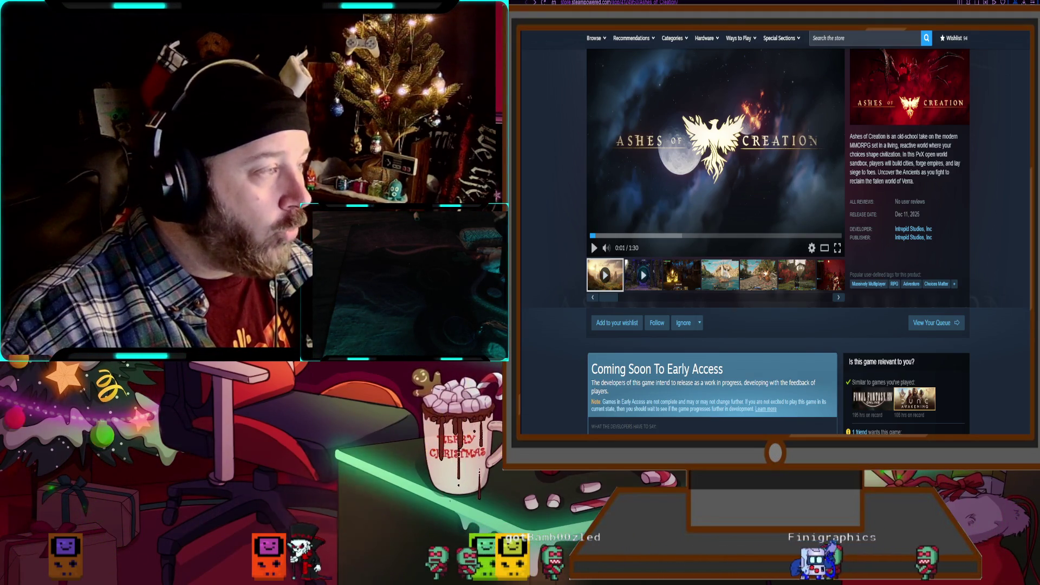
# - Cycle past the RPG stats article and Kenney assets tabs to the GX Corner Ashes of Creation page
pyautogui.hotkey('ctrl', 'Tab')
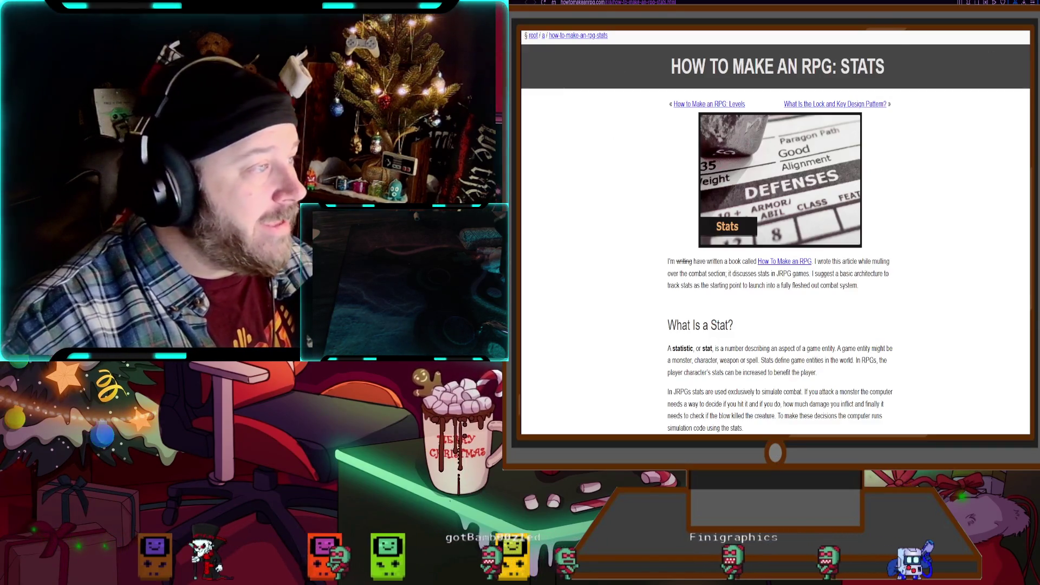
pyautogui.hotkey('ctrl', 'Tab')
pyautogui.hotkey('ctrl', 'shift', 'Tab')
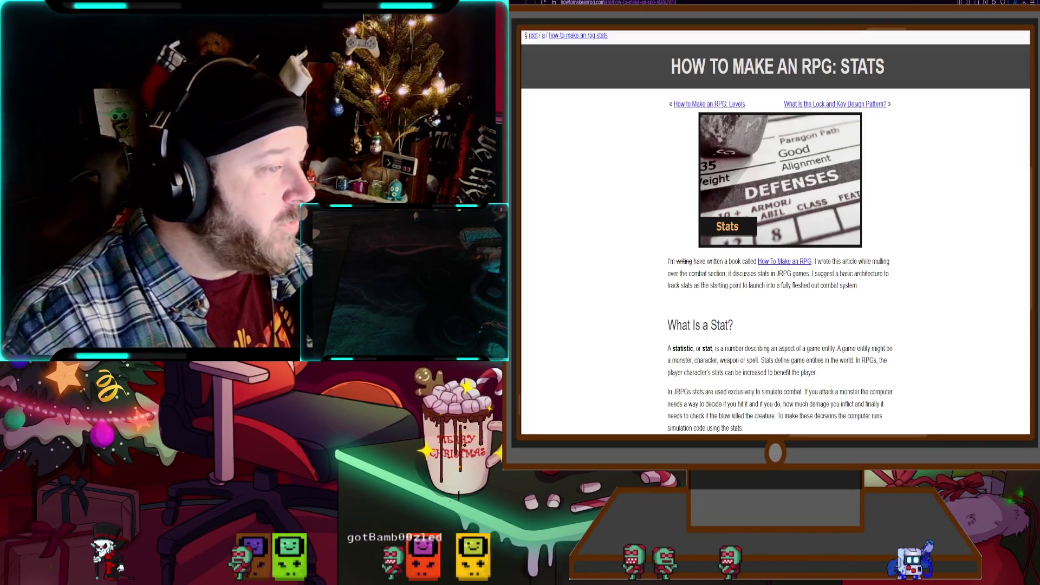
pyautogui.hotkey('ctrl', 'shift', 'Tab')
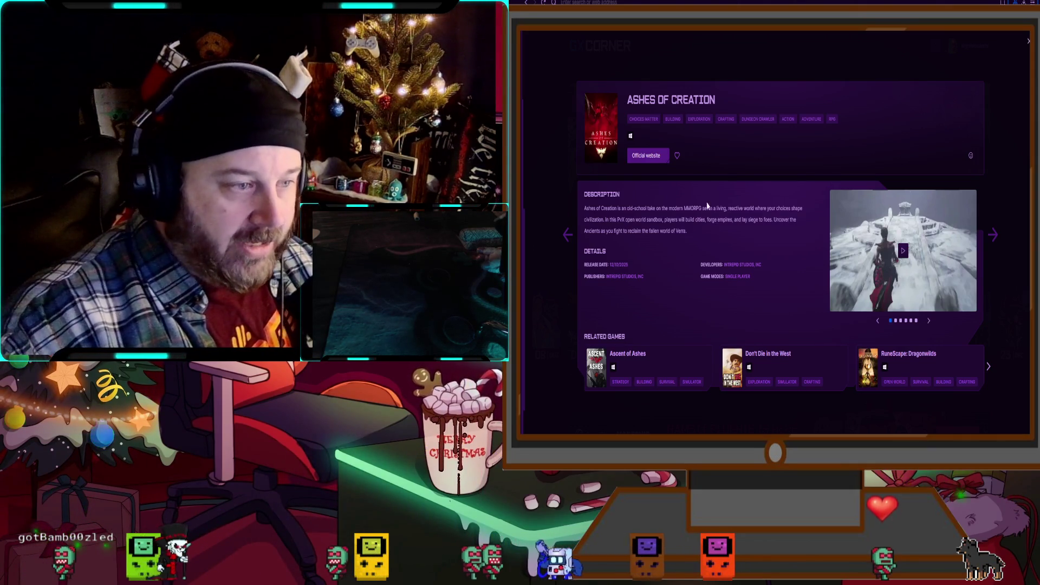
# - Close the Ashes of Creation details and open the Twitch-RPG-3mth project in GameMaker
pyautogui.press('Escape')
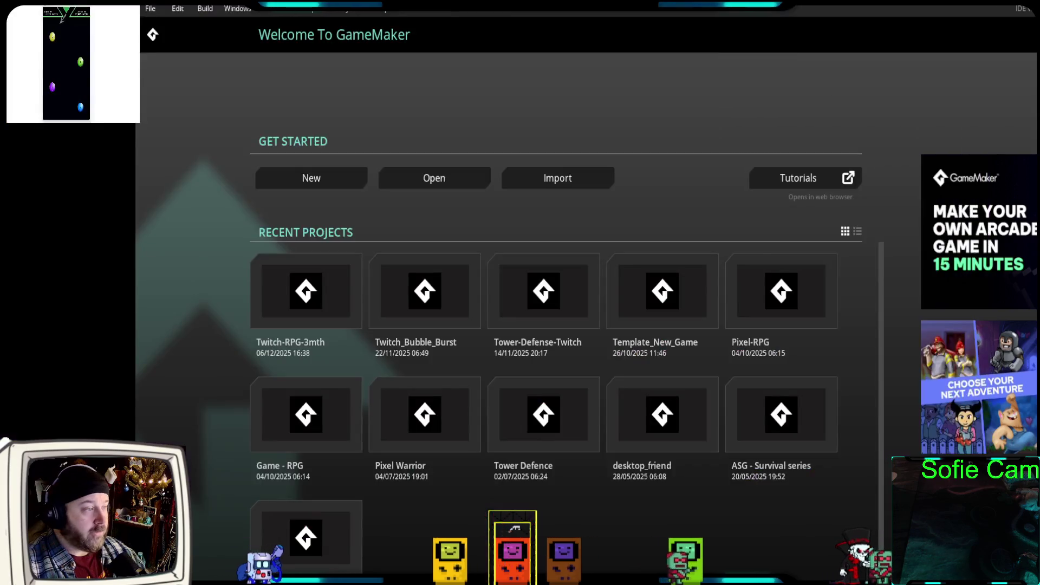
pyautogui.click(313, 317)
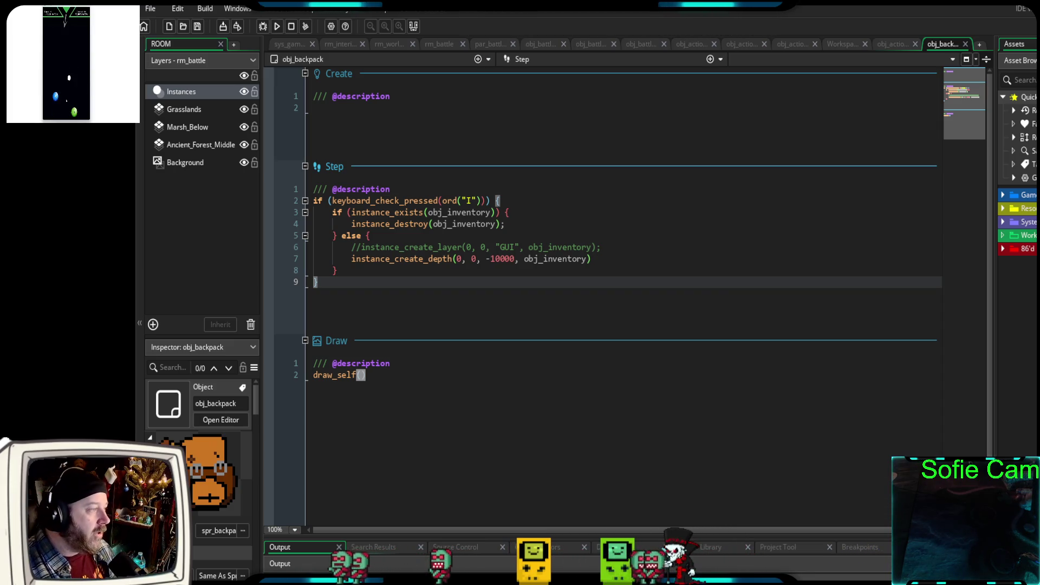
# - Open rm_world_map, widen and pan its editing area, and start the game in debug mode
pyautogui.click(389, 44)
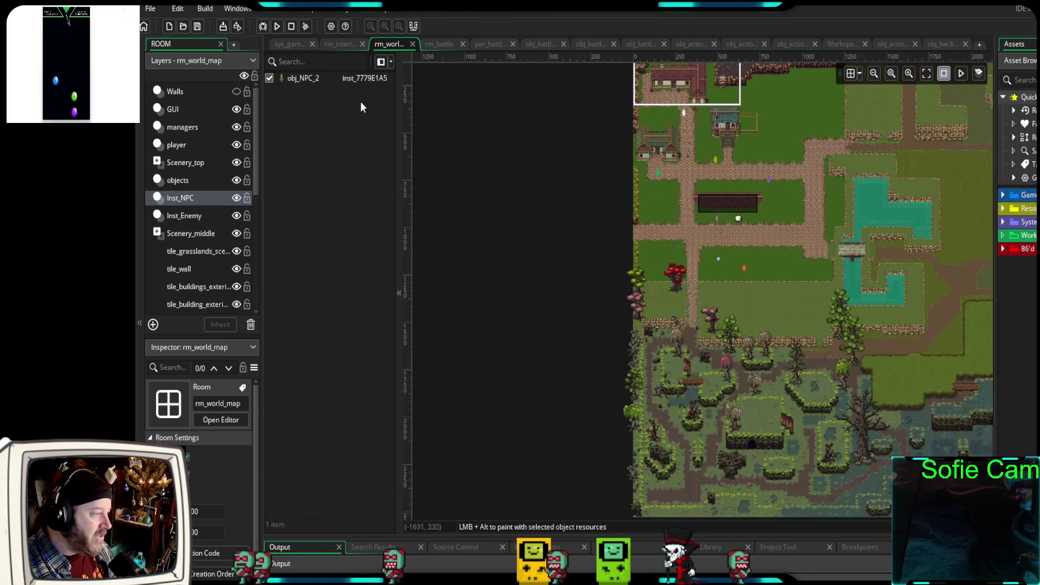
pyautogui.scroll(-3, 584, 342)
pyautogui.moveTo(727, 280)
pyautogui.mouseDown()
pyautogui.moveTo(513, 394)
pyautogui.moveTo(515, 424)
pyautogui.mouseUp()
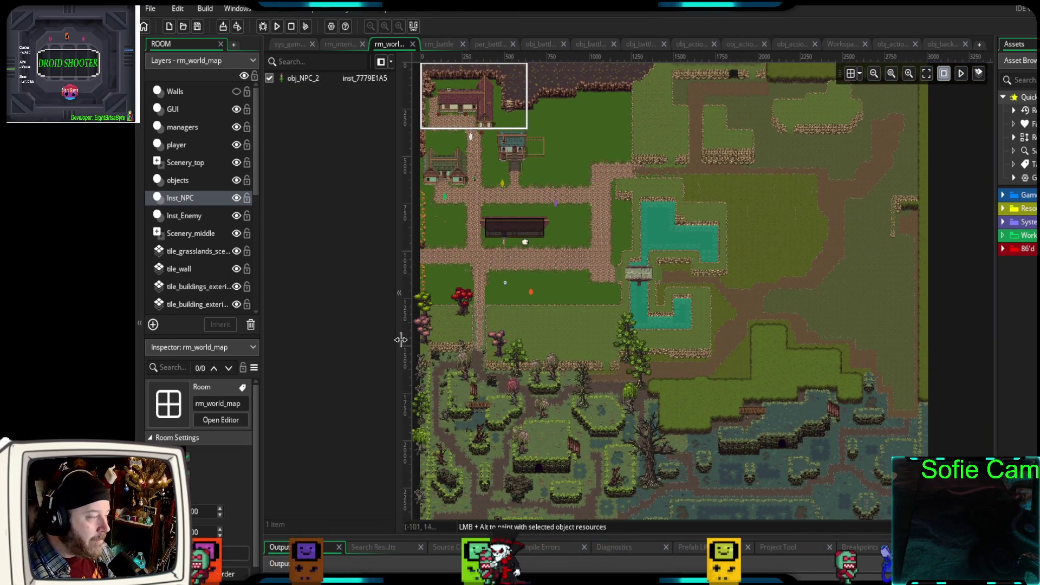
pyautogui.moveTo(401, 325); pyautogui.dragTo(337, 325)
pyautogui.moveTo(668, 323); pyautogui.dragTo(609, 338)
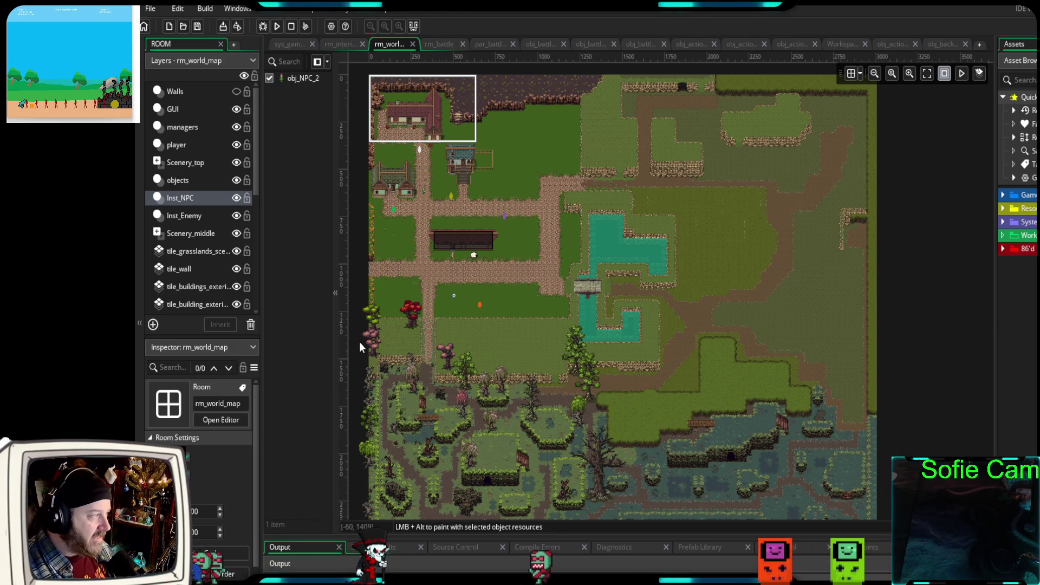
pyautogui.click(262, 27)
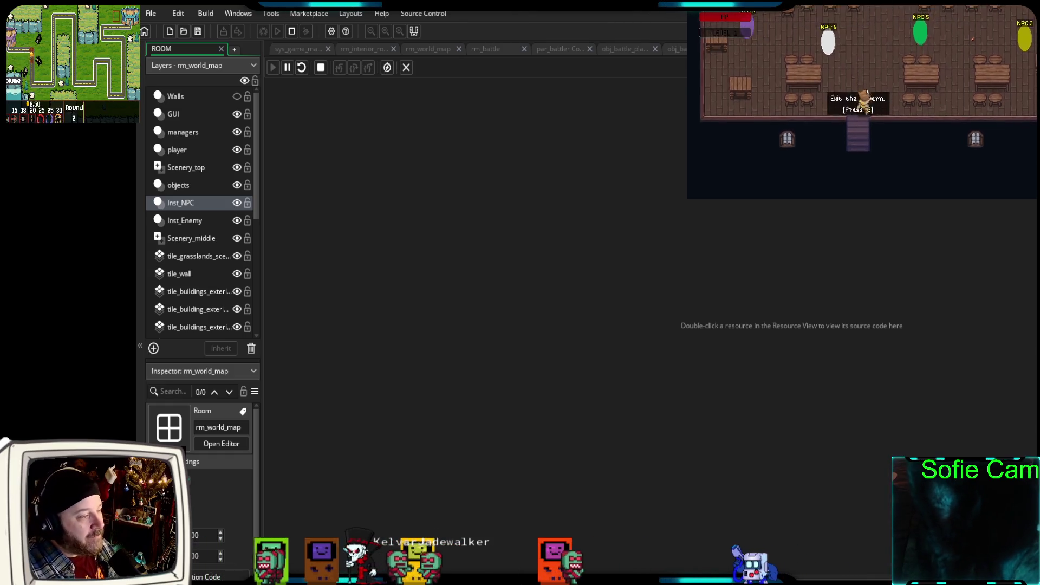
# - Walk the player around the tavern, past the NPCs and up to the bar counter
pyautogui.press('Up')
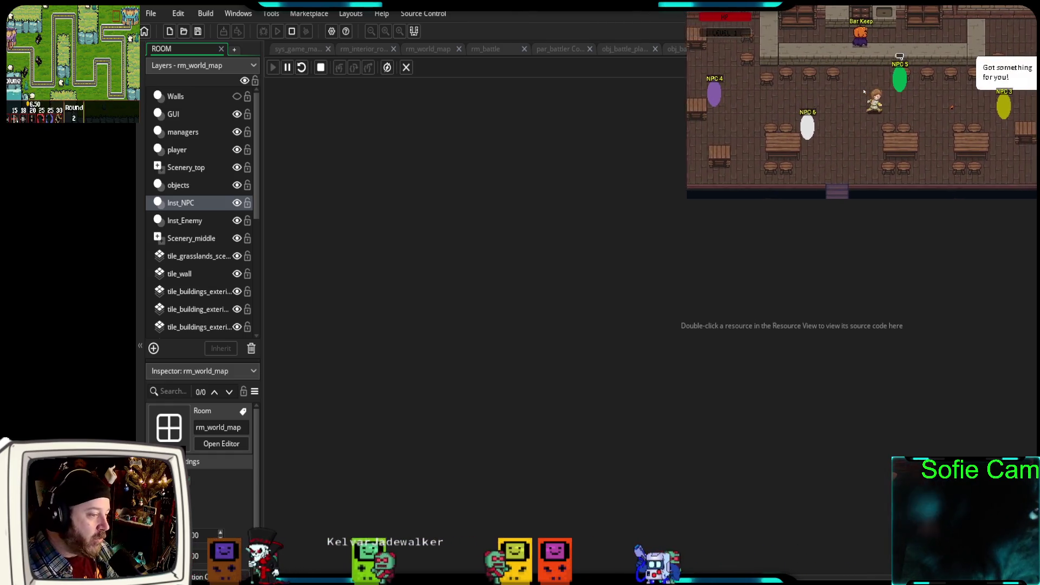
pyautogui.press('Left')
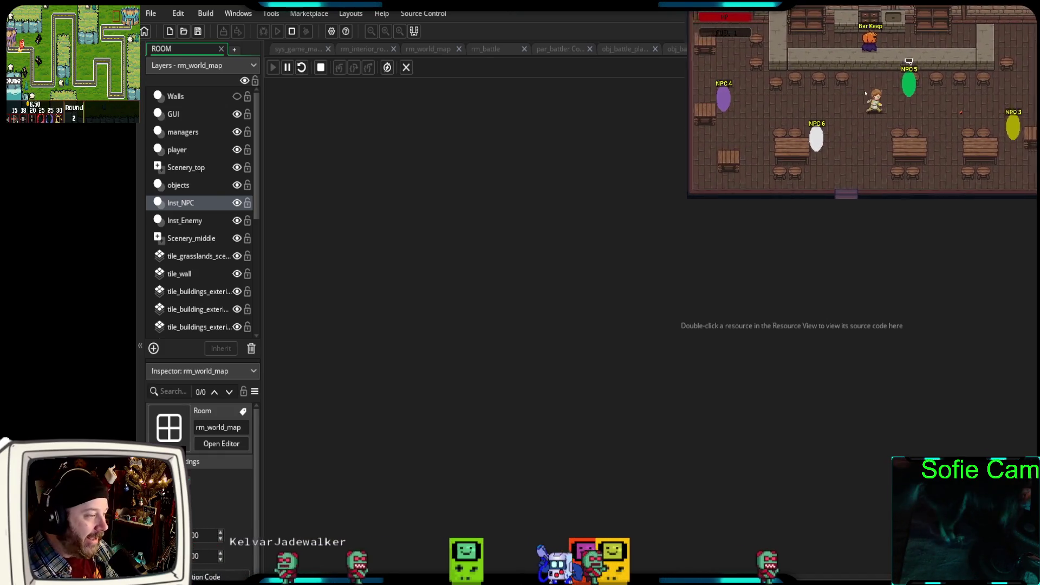
pyautogui.press('Right')
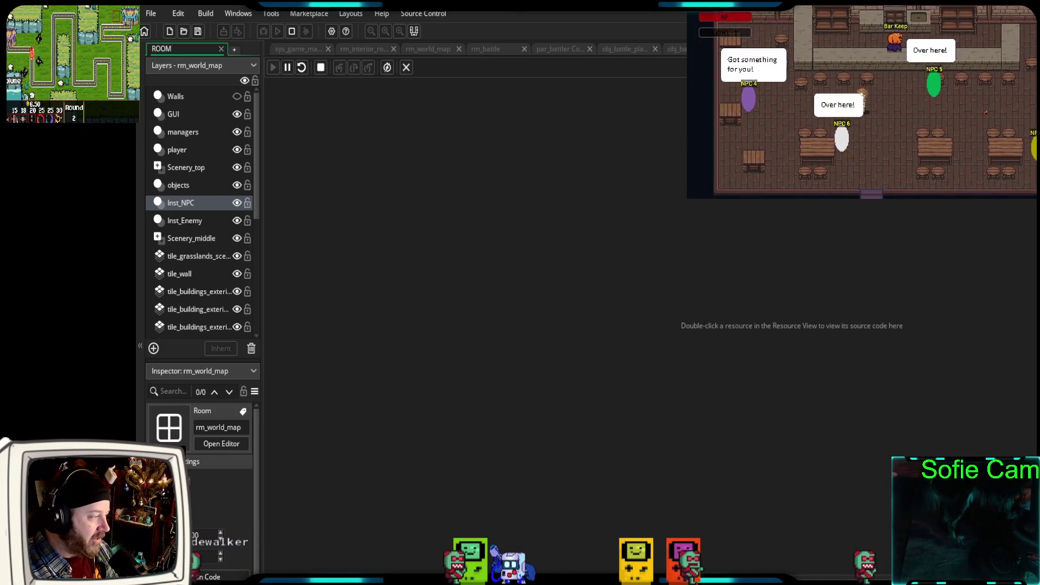
pyautogui.press('Up')
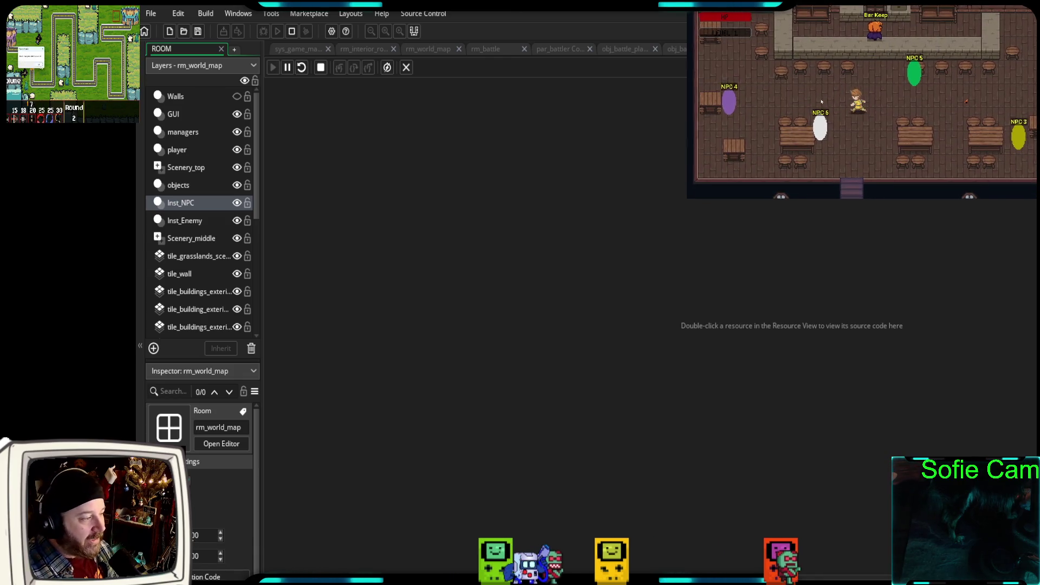
pyautogui.press('Left')
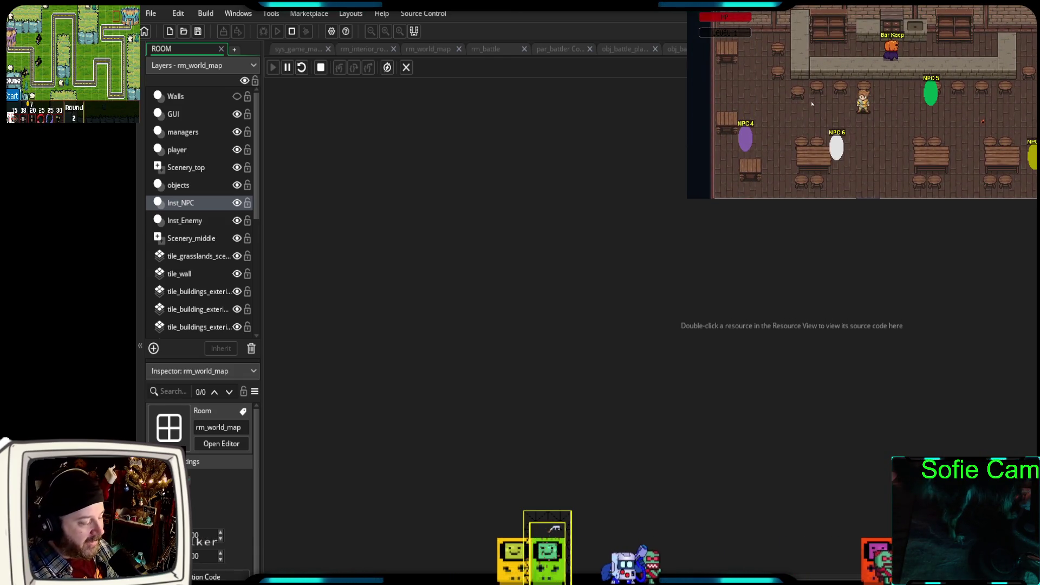
pyautogui.press('Left')
pyautogui.press('Down')
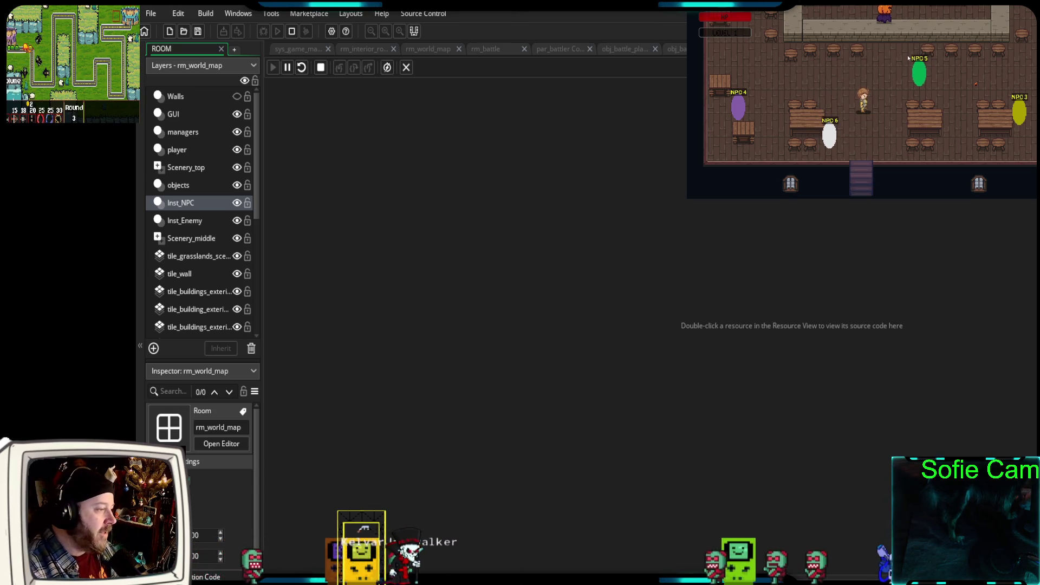
pyautogui.press('Up')
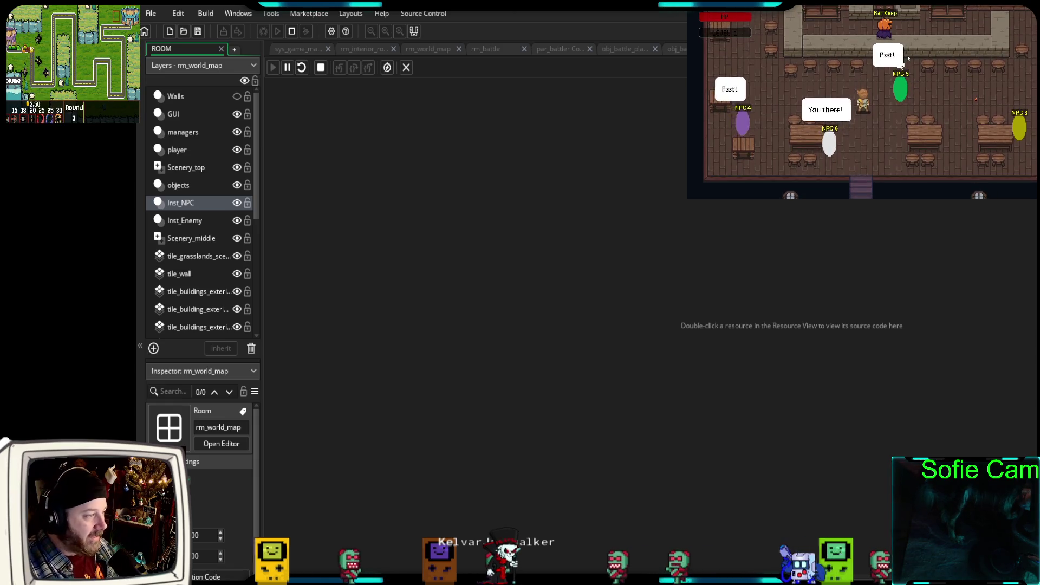
pyautogui.press('Down')
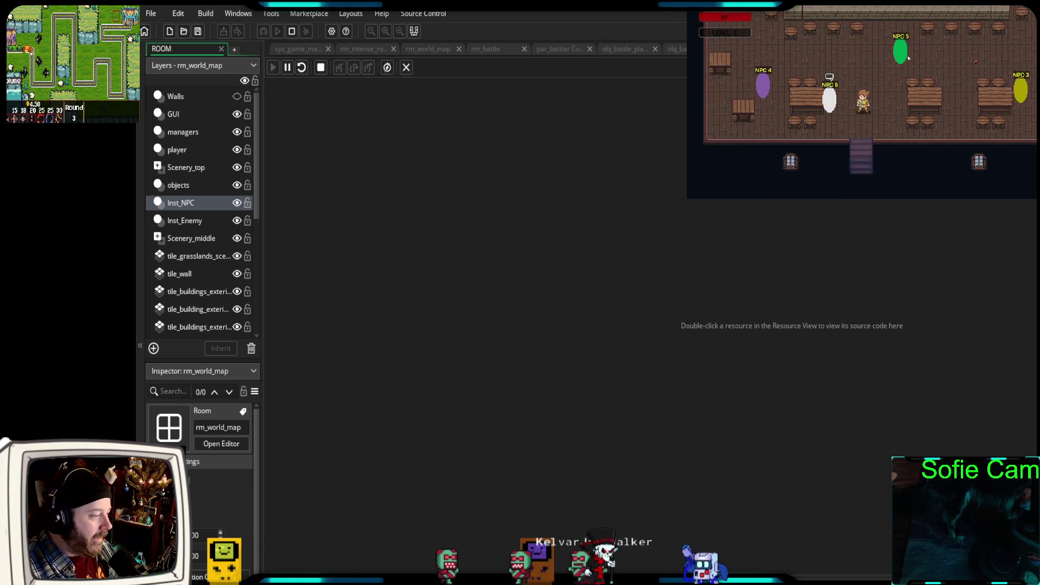
pyautogui.press('Up')
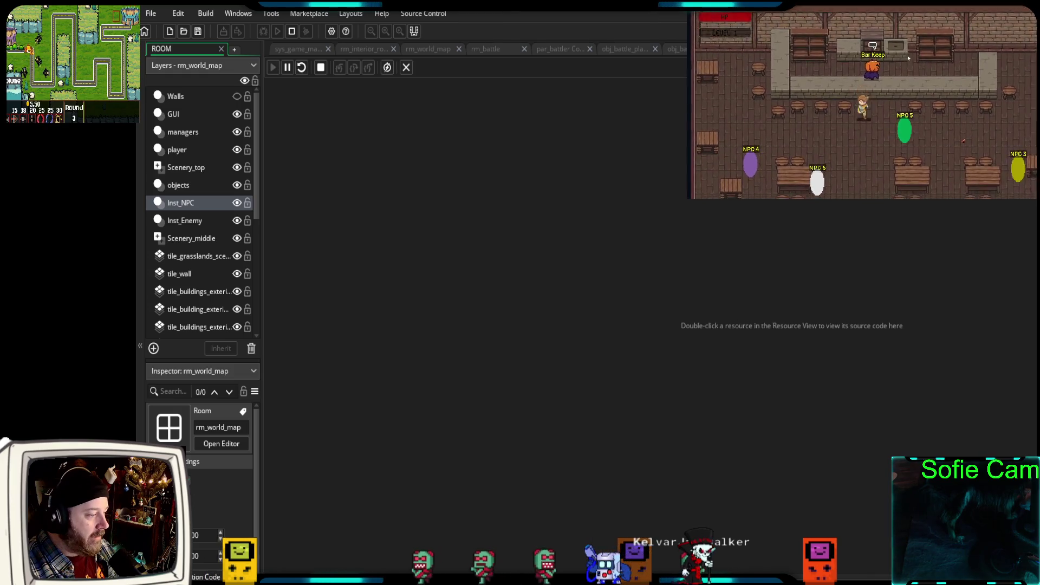
# - Leave the tavern with E at the exit and walk down onto the cobblestone path
pyautogui.press('Down')
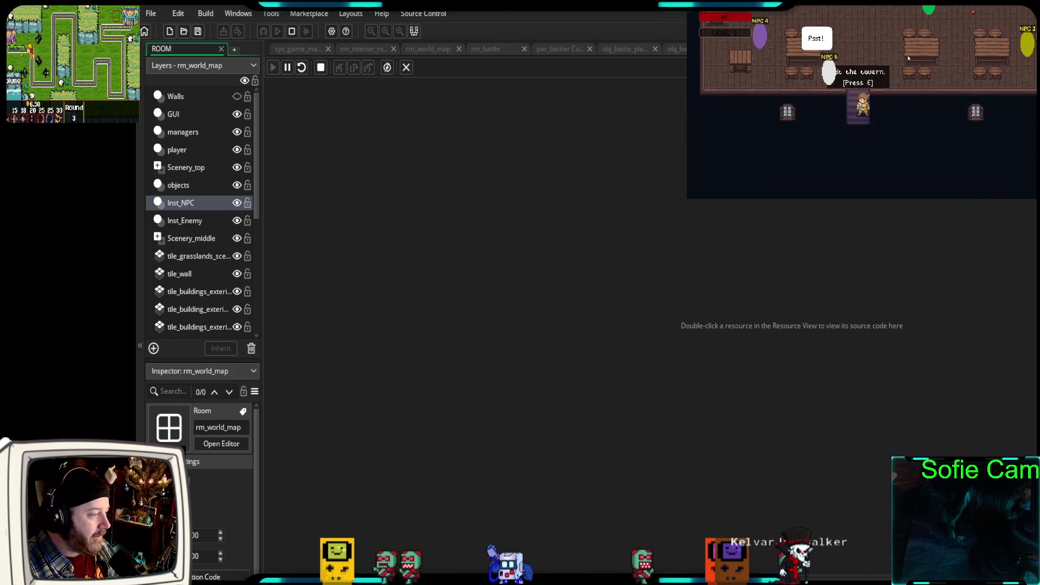
pyautogui.press('e')
pyautogui.press('Down')
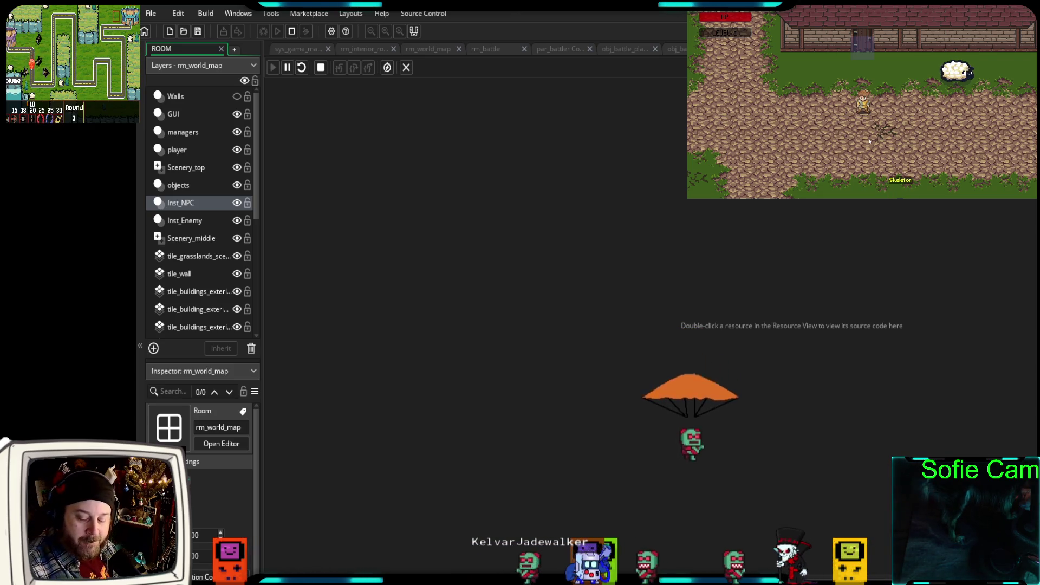
# - Walk the player with WASD through the village and along the path to the Skeleton
pyautogui.press('Up')
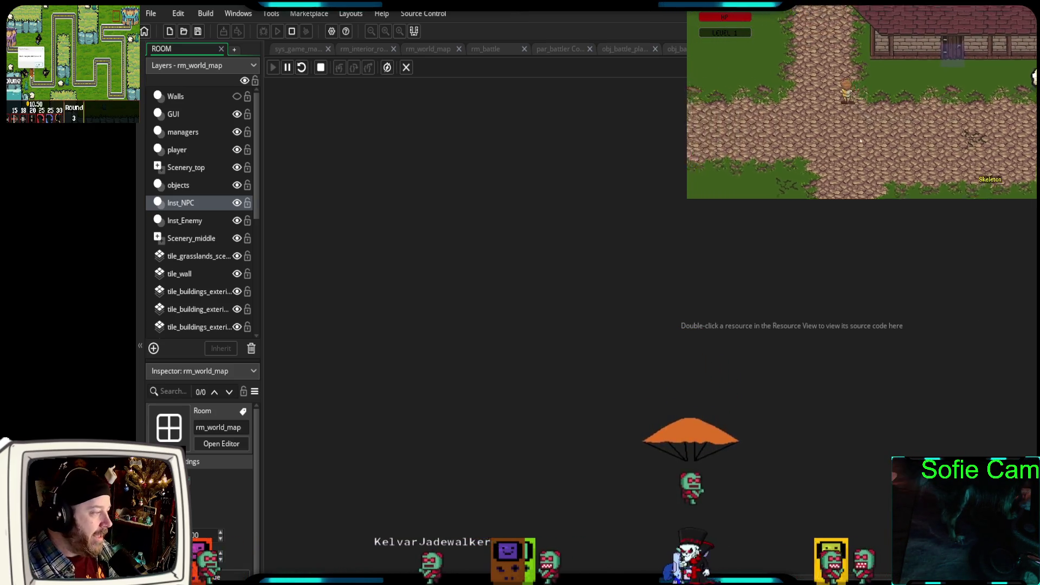
pyautogui.press('w')
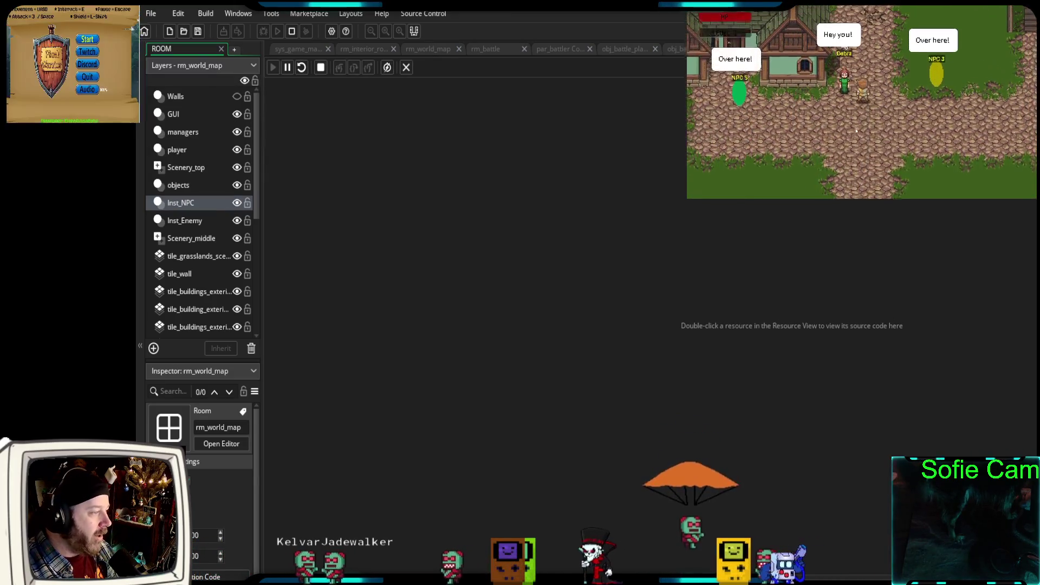
pyautogui.press('s')
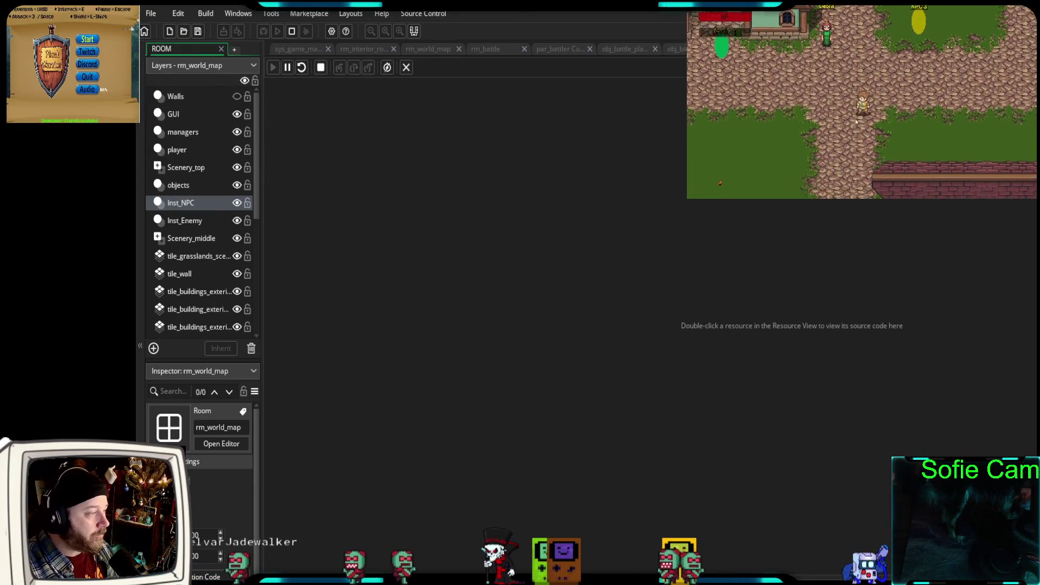
pyautogui.press('s')
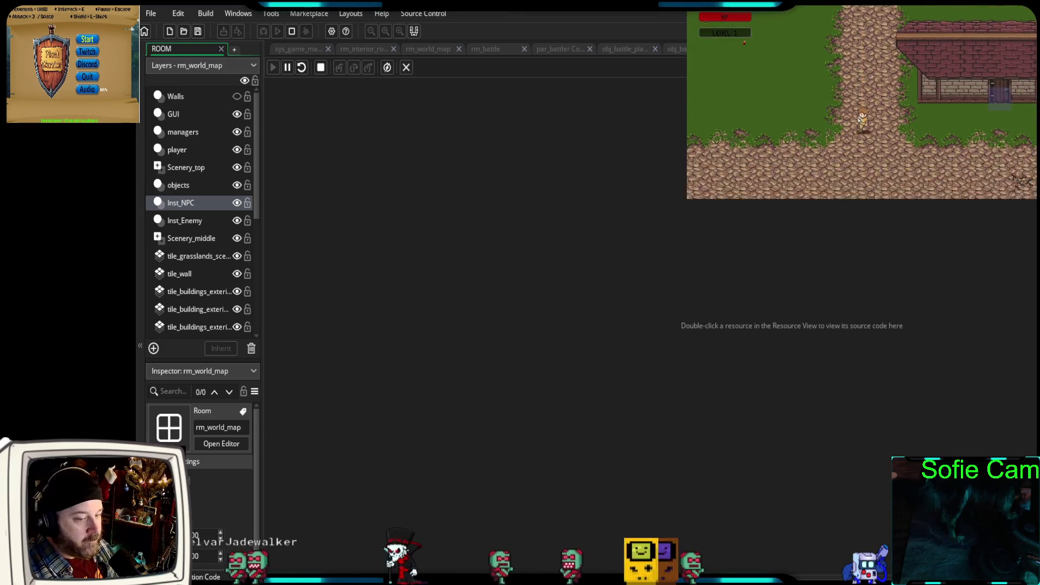
pyautogui.press('d')
pyautogui.press('s')
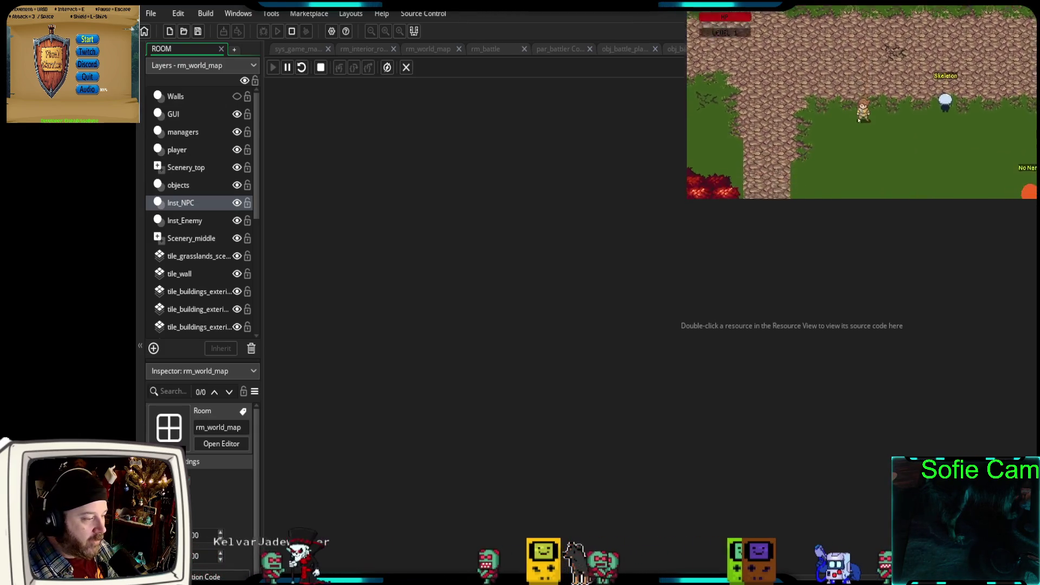
pyautogui.press('w')
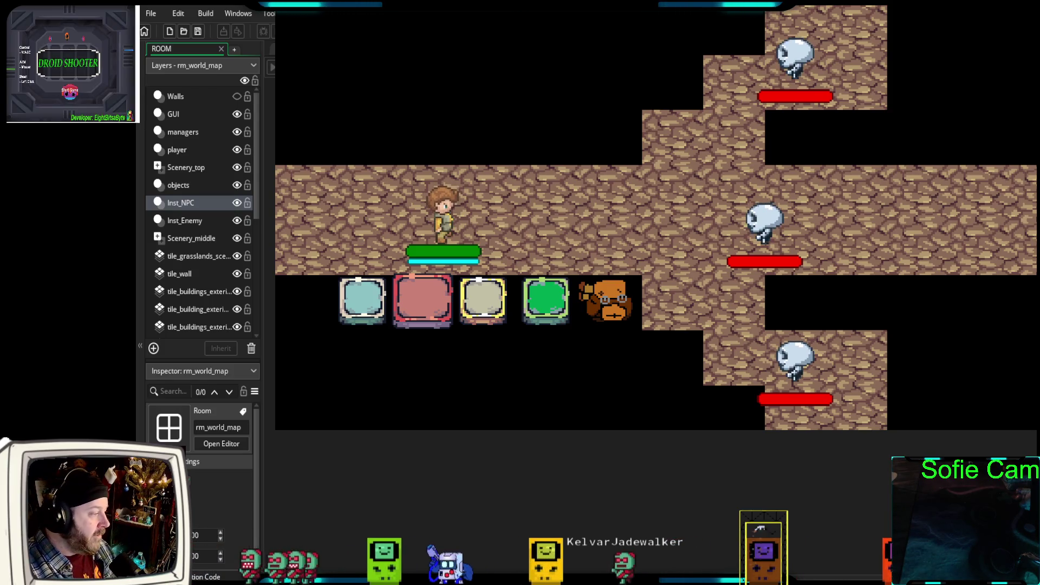
# - Attack three times with the action buttons, then raise the cyan bubble shield
pyautogui.click(312, 353)
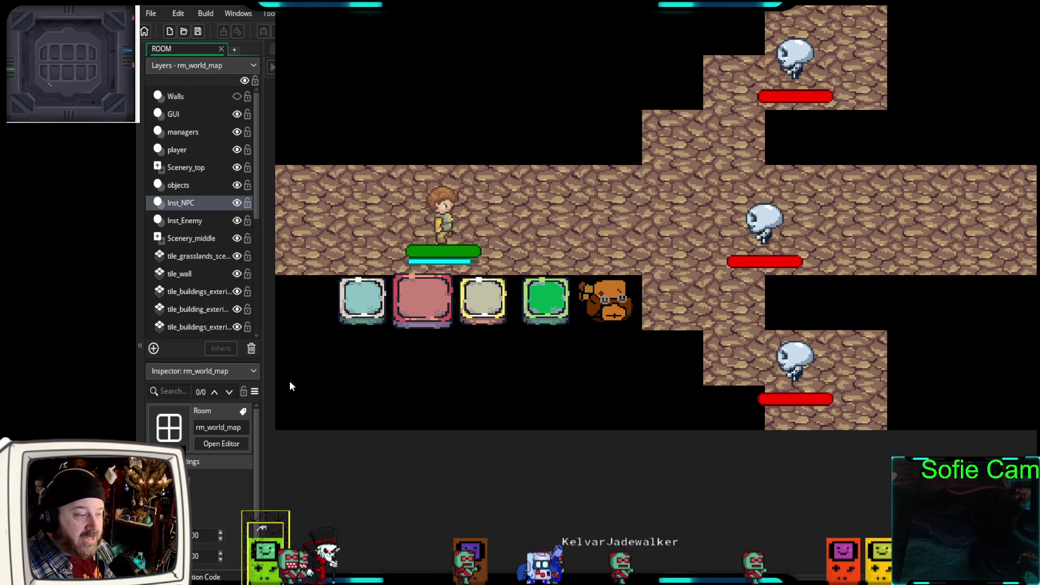
pyautogui.click(365, 299)
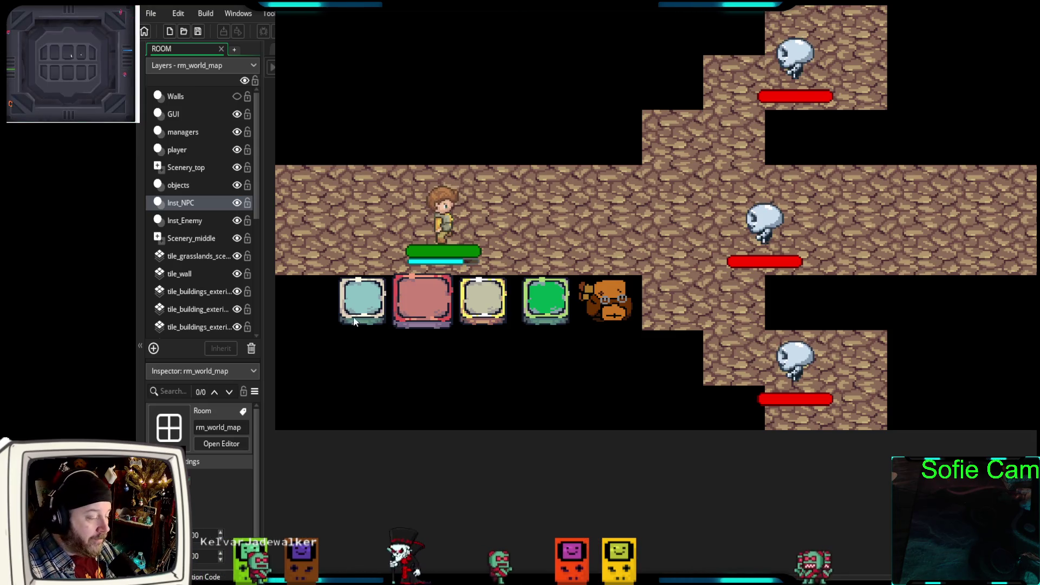
pyautogui.click(369, 307)
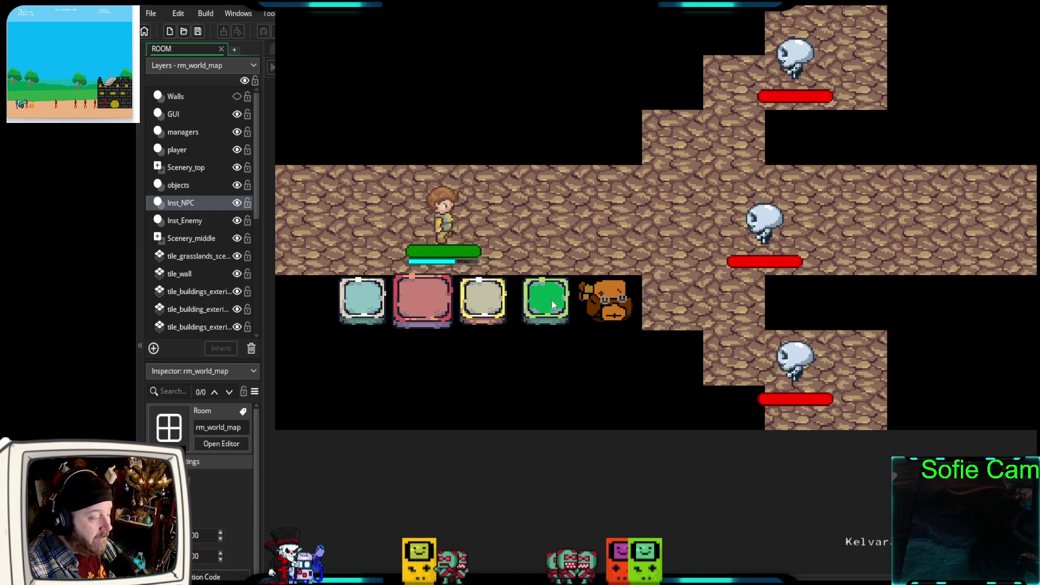
pyautogui.click(551, 300)
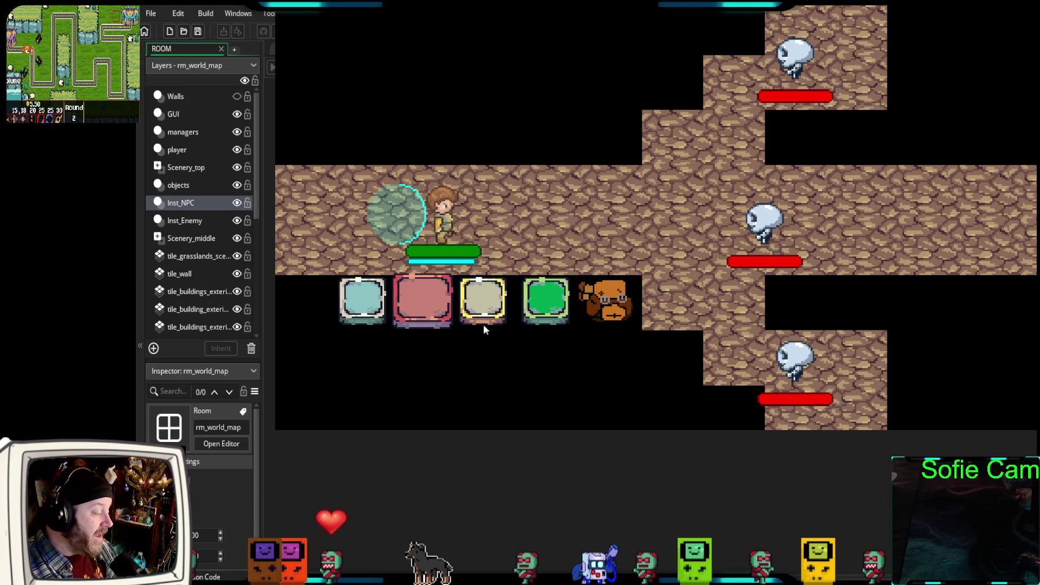
# - Make the player slash-attack several times, then wrap them in the green bubble
pyautogui.click(362, 303)
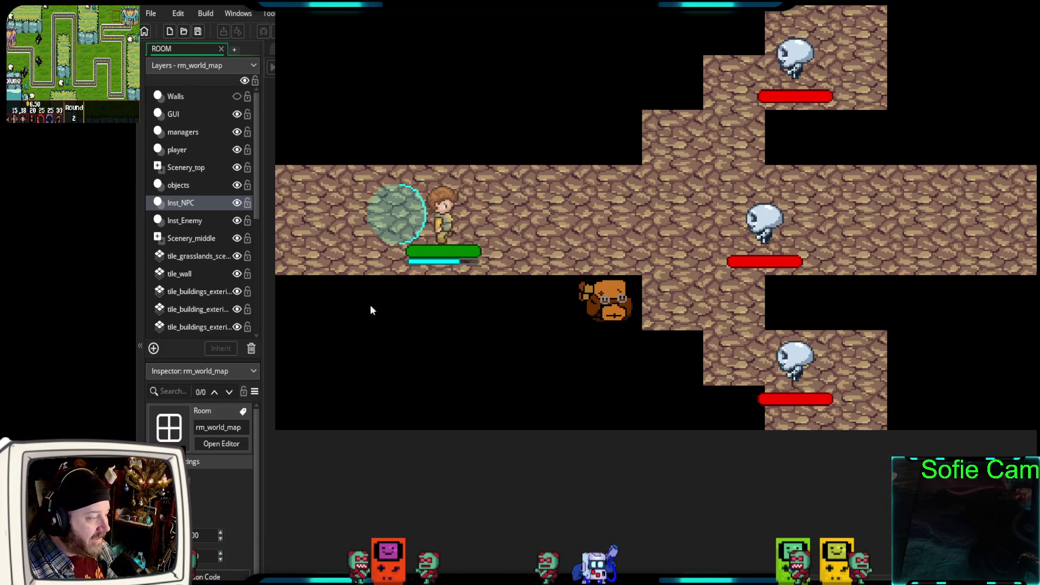
pyautogui.click(427, 297)
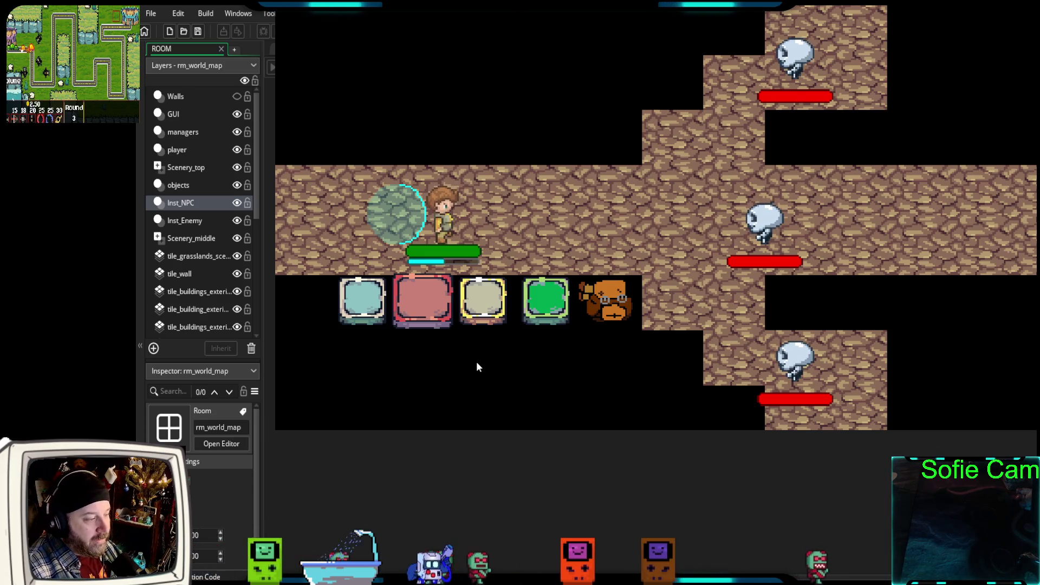
pyautogui.click(366, 299)
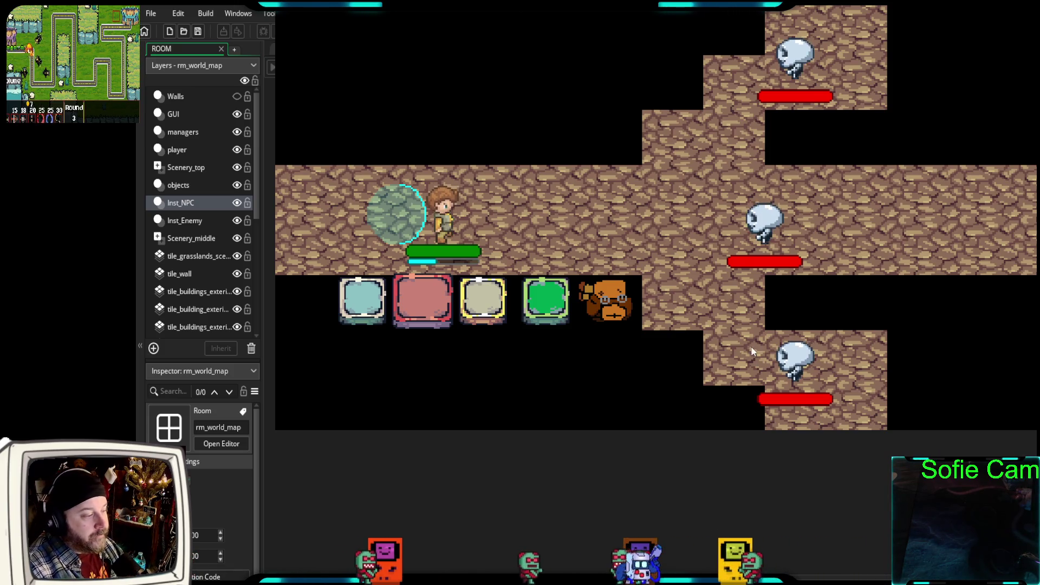
pyautogui.click(552, 305)
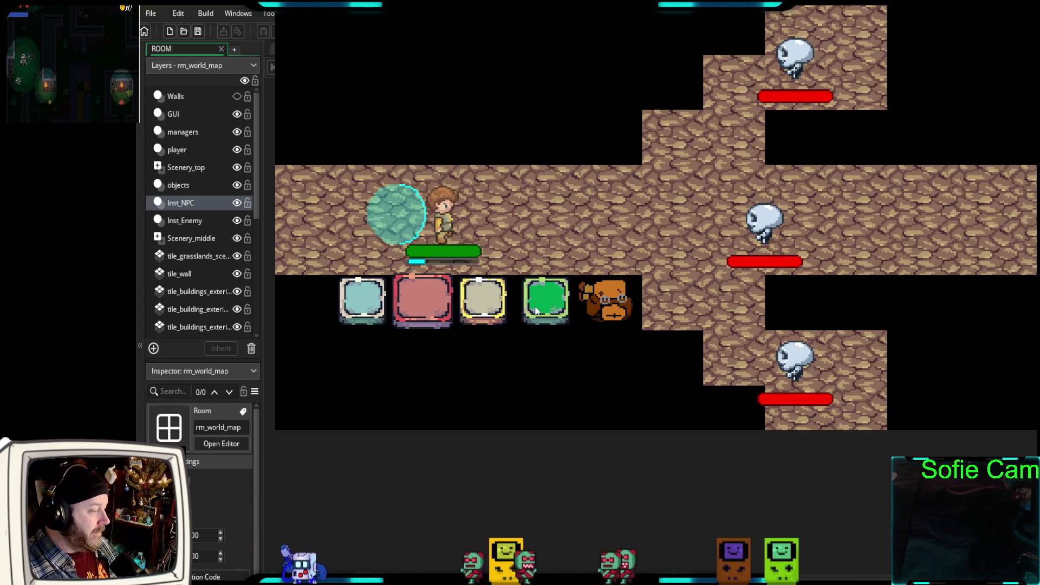
# - Walk the hero out of the shield and attack the skeletons repeatedly with the teal card
pyautogui.press('a')
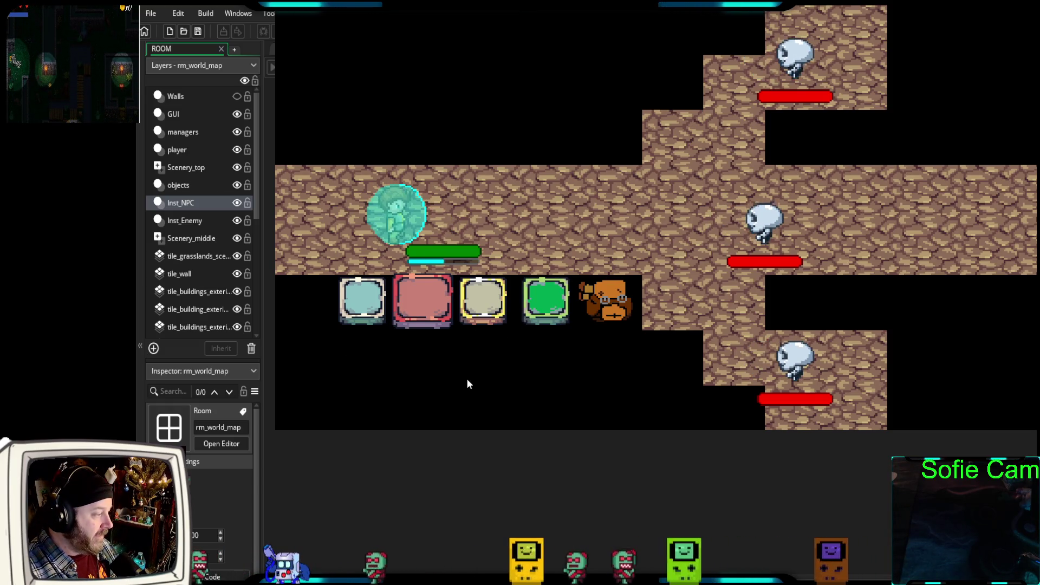
pyautogui.press('d')
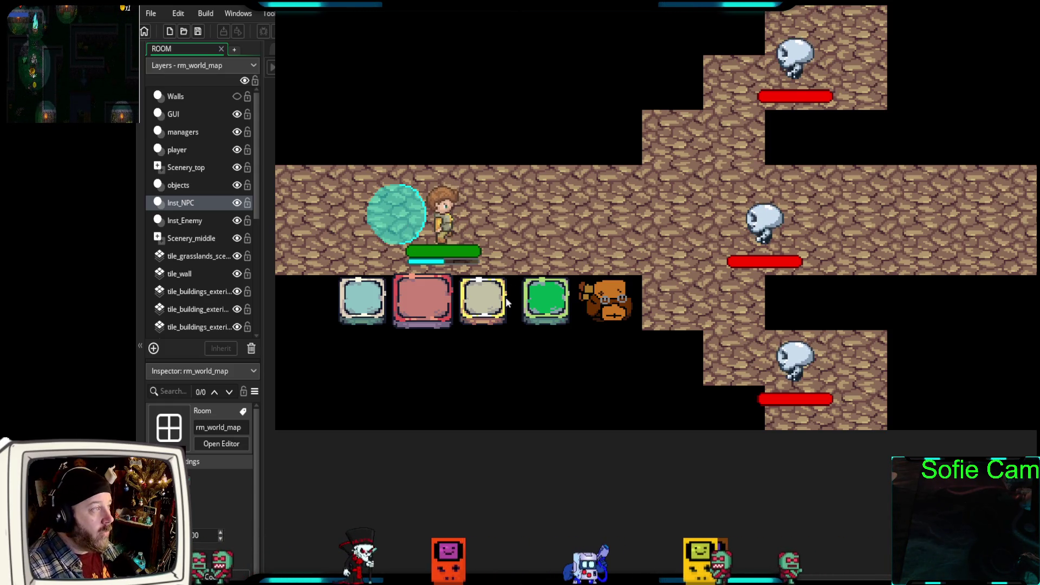
pyautogui.click(371, 319)
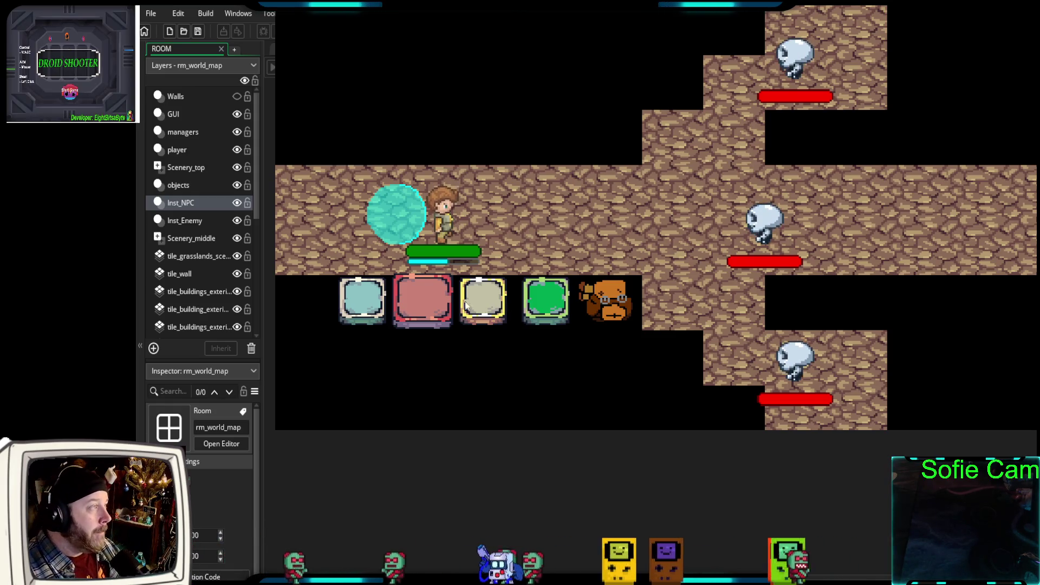
pyautogui.click(488, 206)
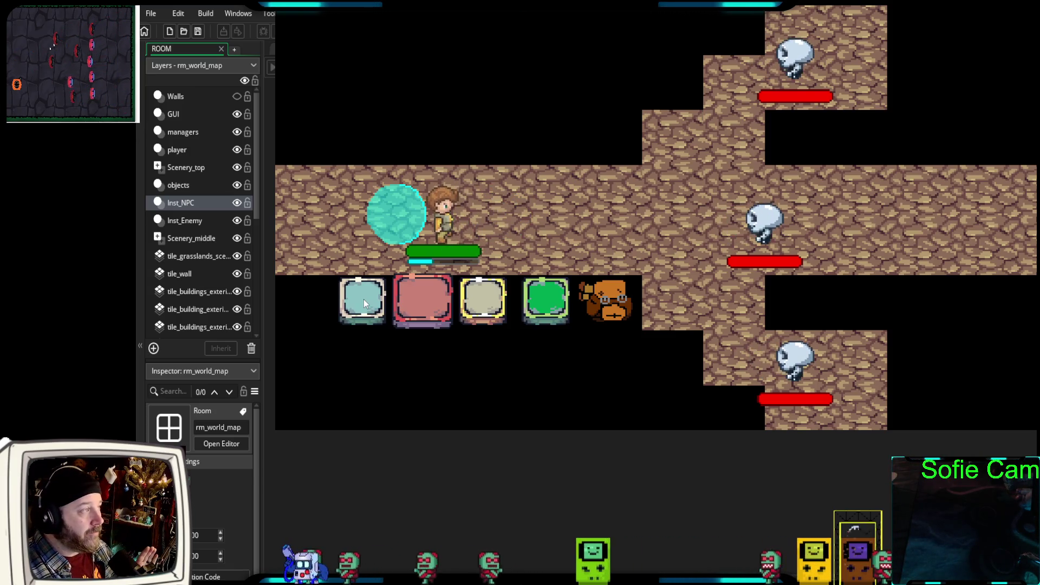
pyautogui.click(509, 198)
pyautogui.moveTo(467, 265)
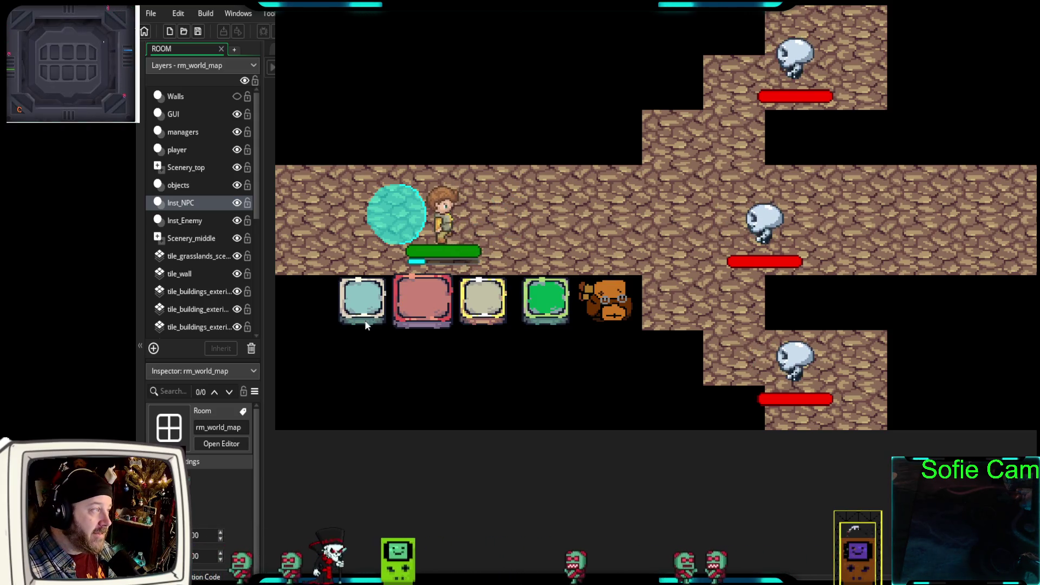
pyautogui.click(538, 234)
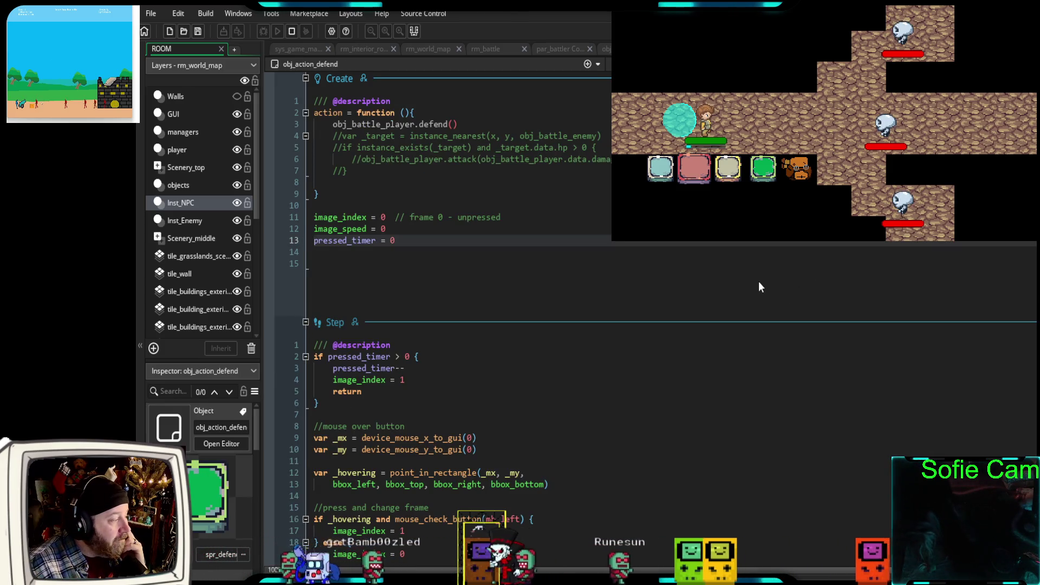
# - Review obj_action_defend's Create event code, then switch over to the web browser
pyautogui.scroll(-5, 759, 288)
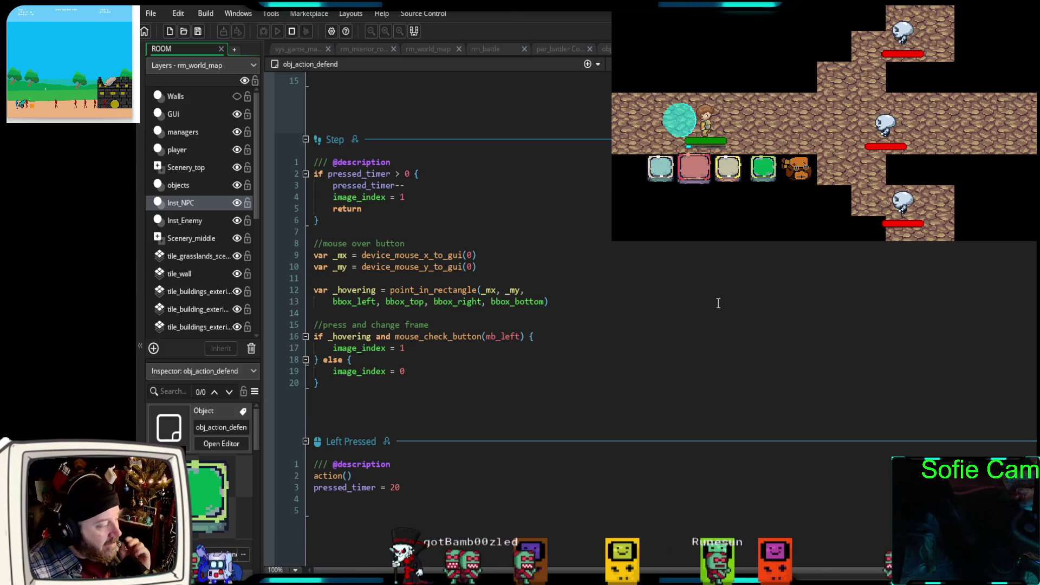
pyautogui.scroll(5, 669, 333)
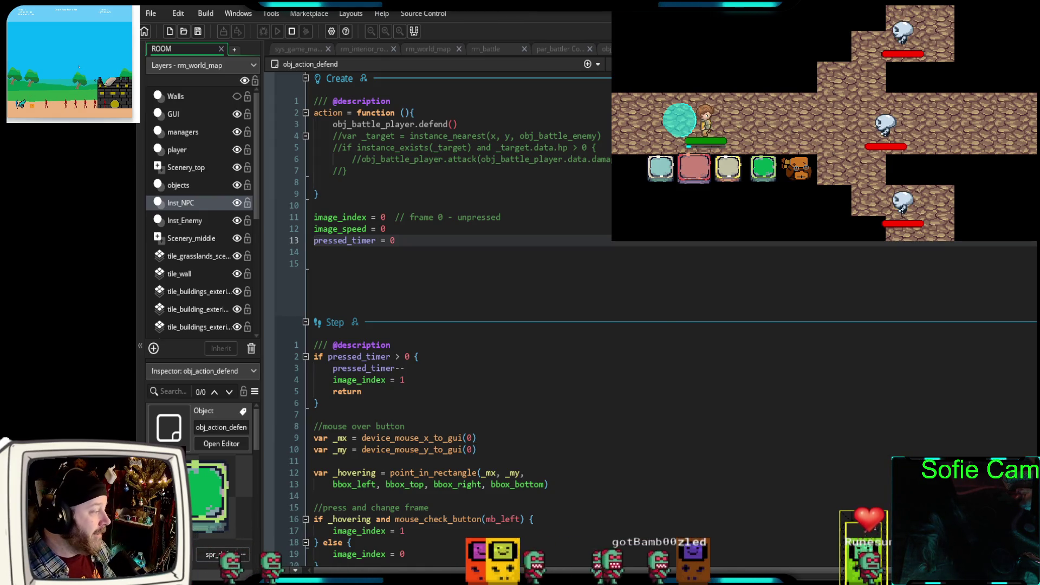
pyautogui.scroll(-5, 675, 398)
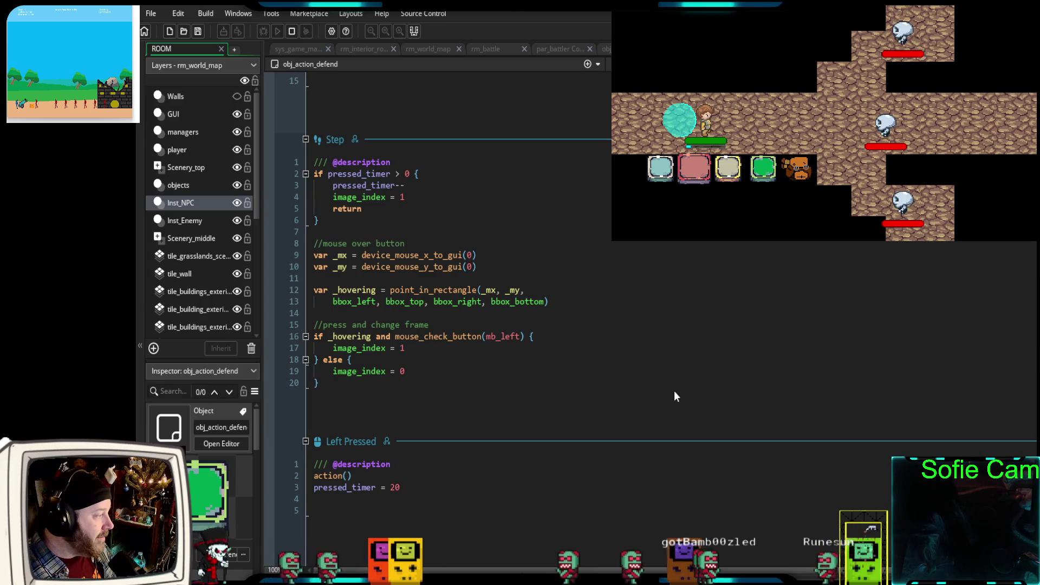
pyautogui.scroll(5, 674, 389)
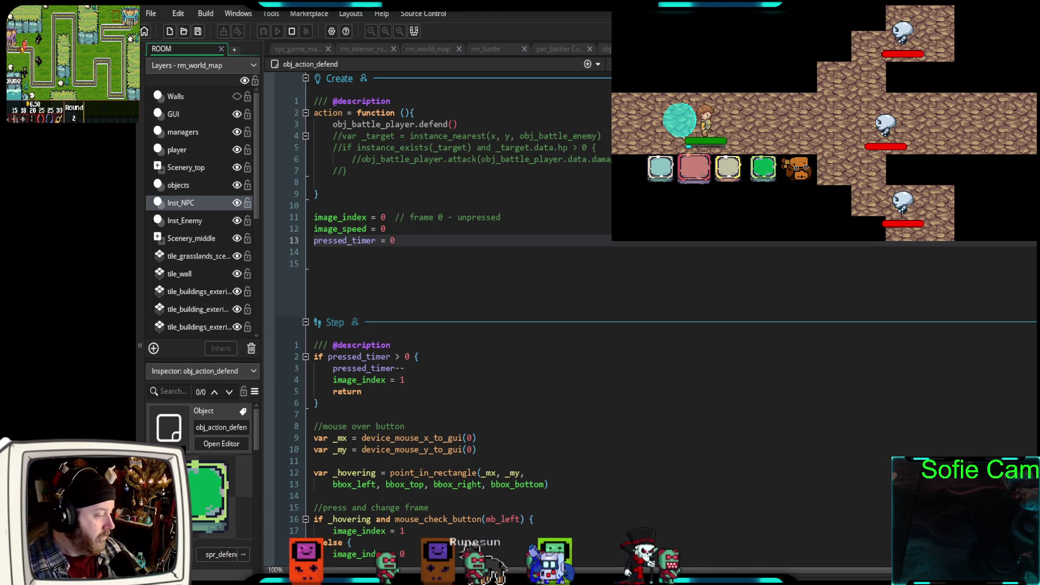
pyautogui.hotkey('alt', 'Tab')
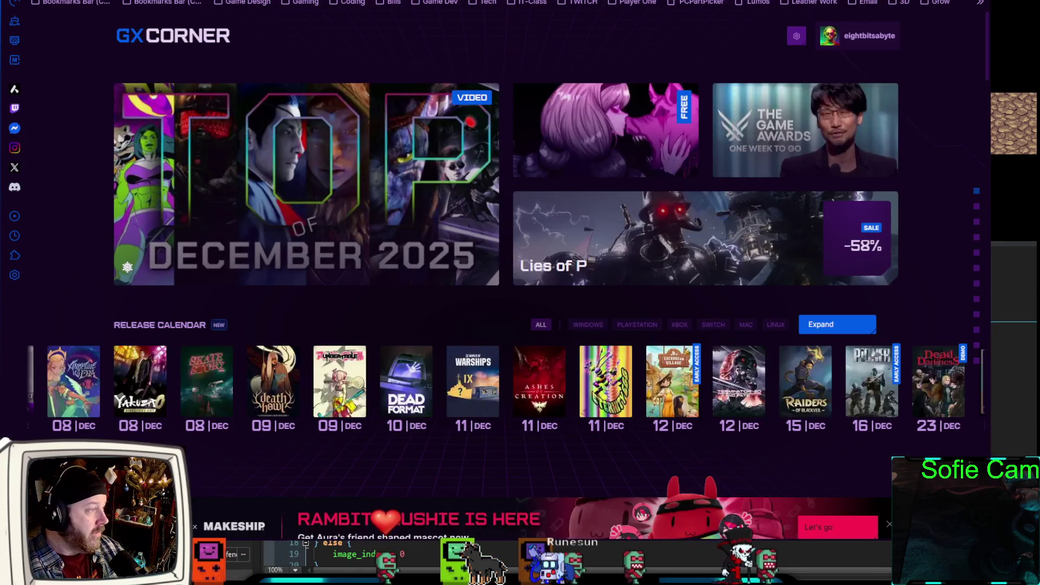
# - Open itch.io in a new browser tab and go to your own profile page
pyautogui.hotkey('ctrl', 't')
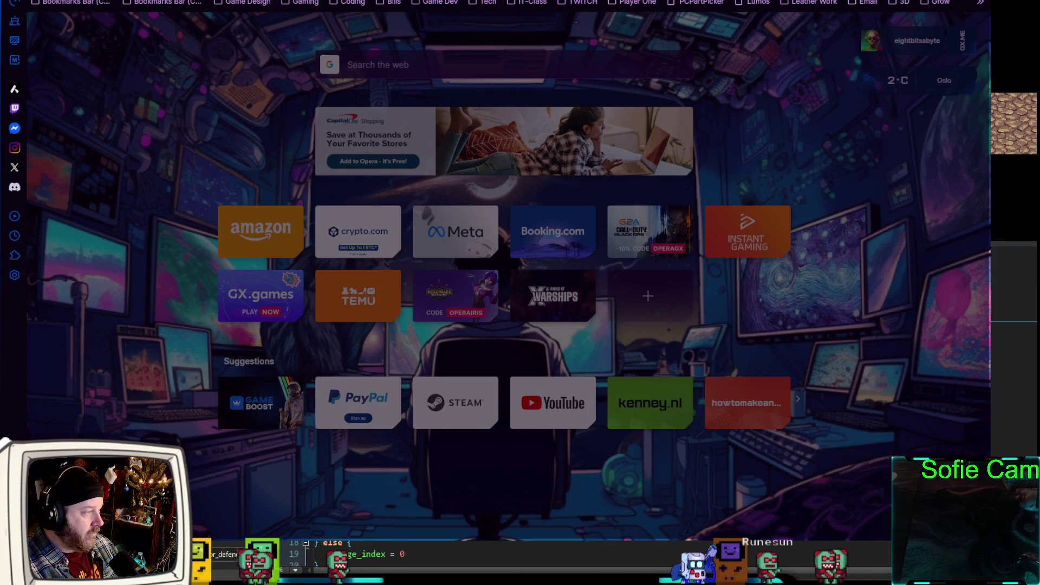
pyautogui.press('Return')
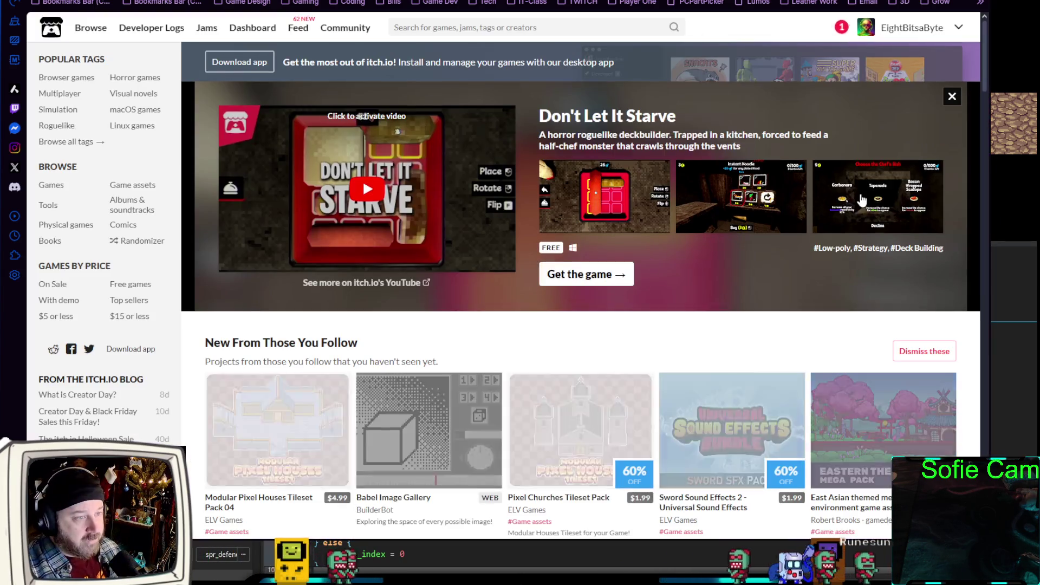
pyautogui.click(920, 30)
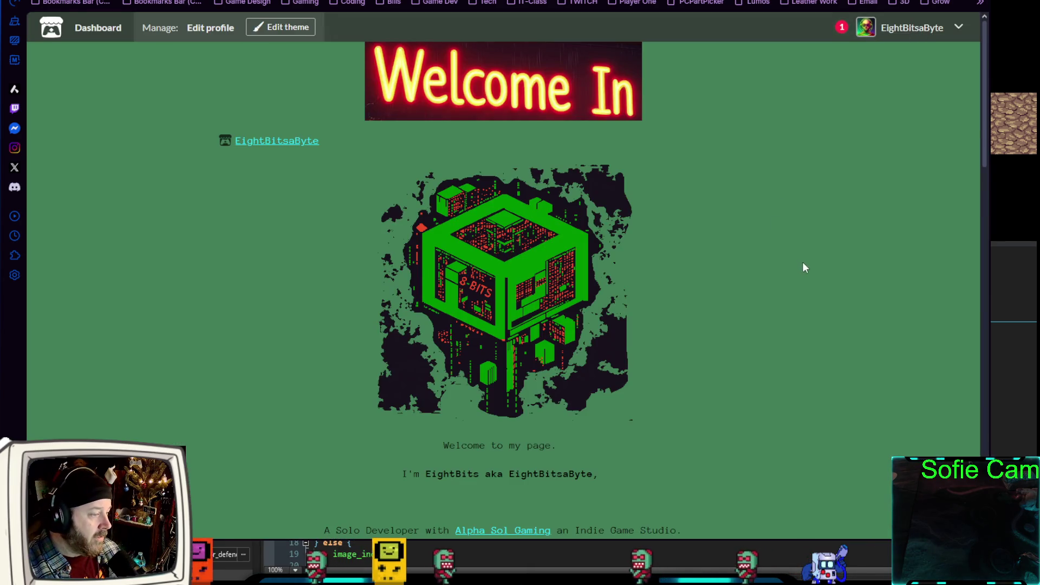
# - Look through the grid of published games, then return to GameMaker
pyautogui.scroll(-20, 805, 267)
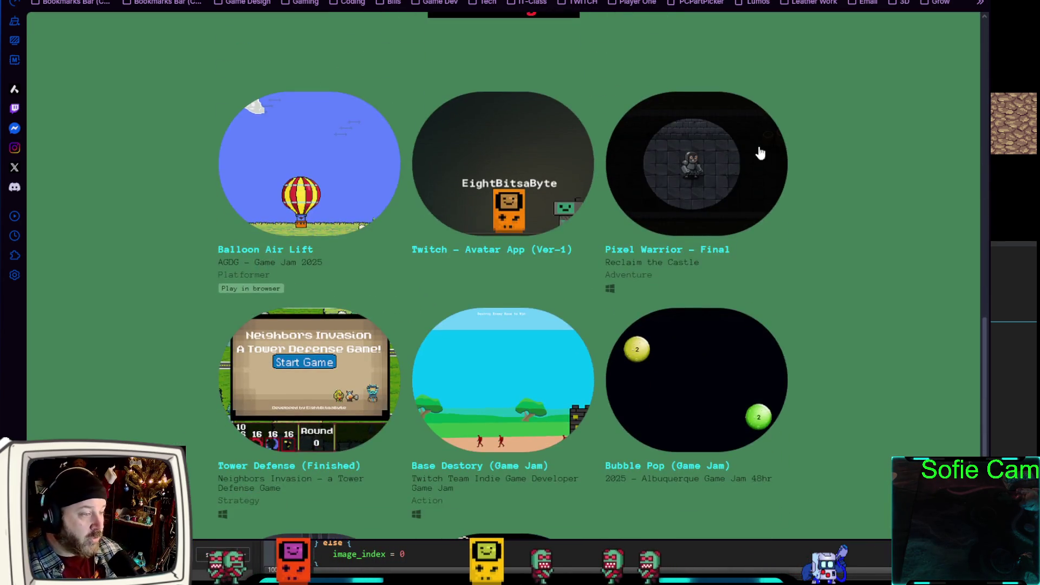
pyautogui.scroll(-3, 704, 217)
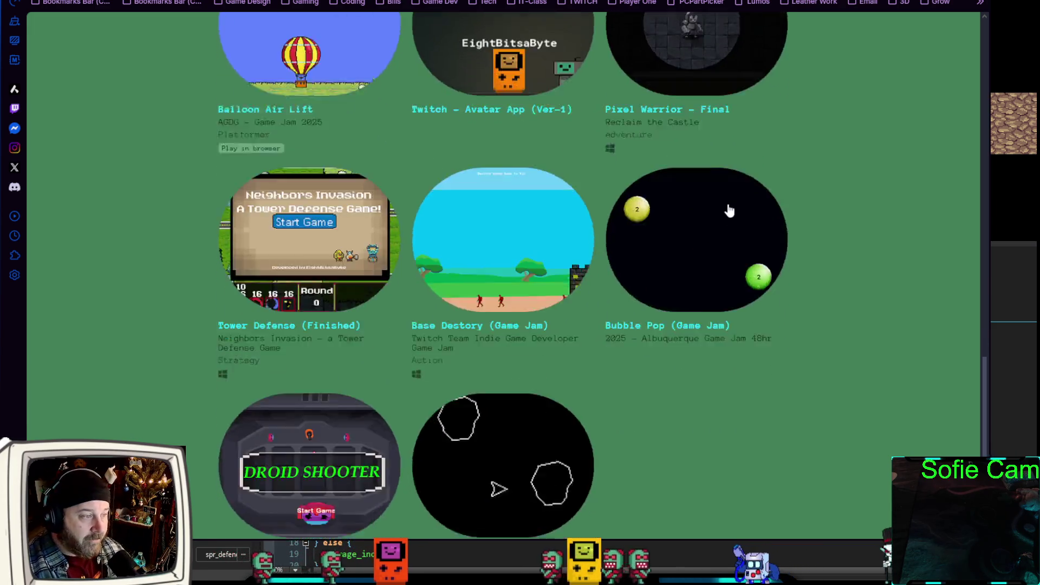
pyautogui.scroll(3, 728, 179)
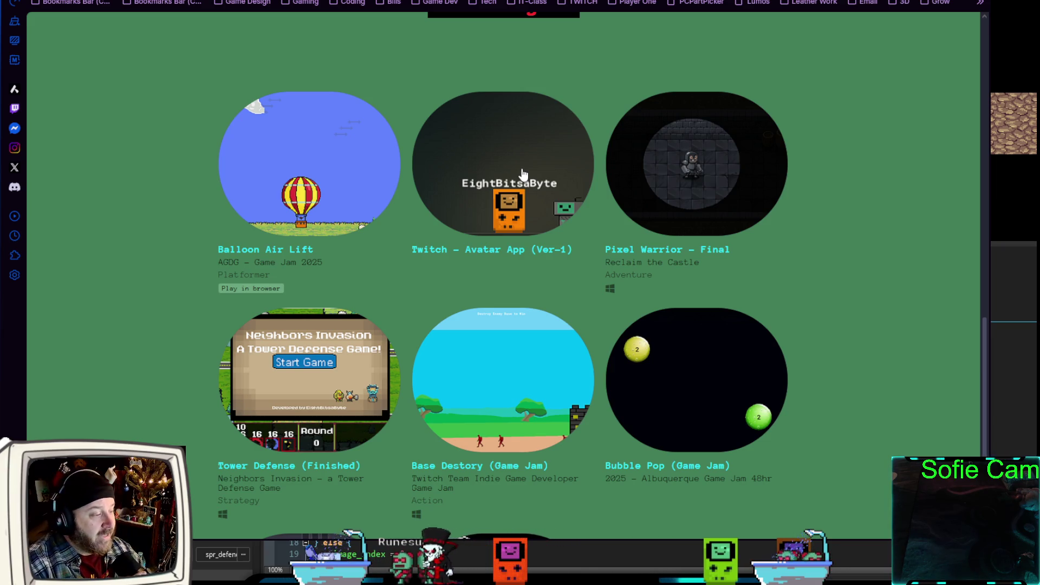
pyautogui.scroll(-2, 395, 260)
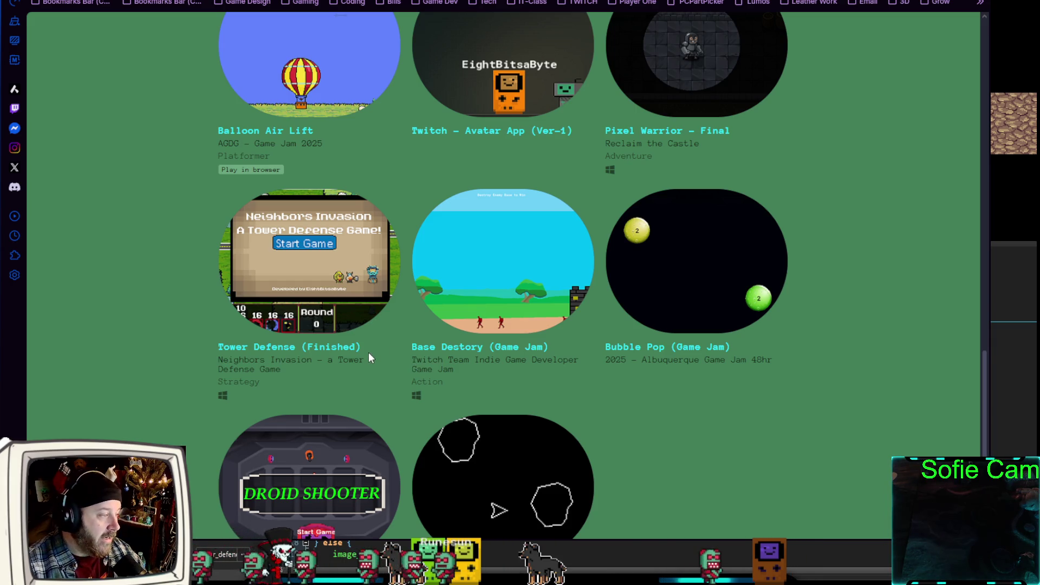
pyautogui.scroll(1, 369, 352)
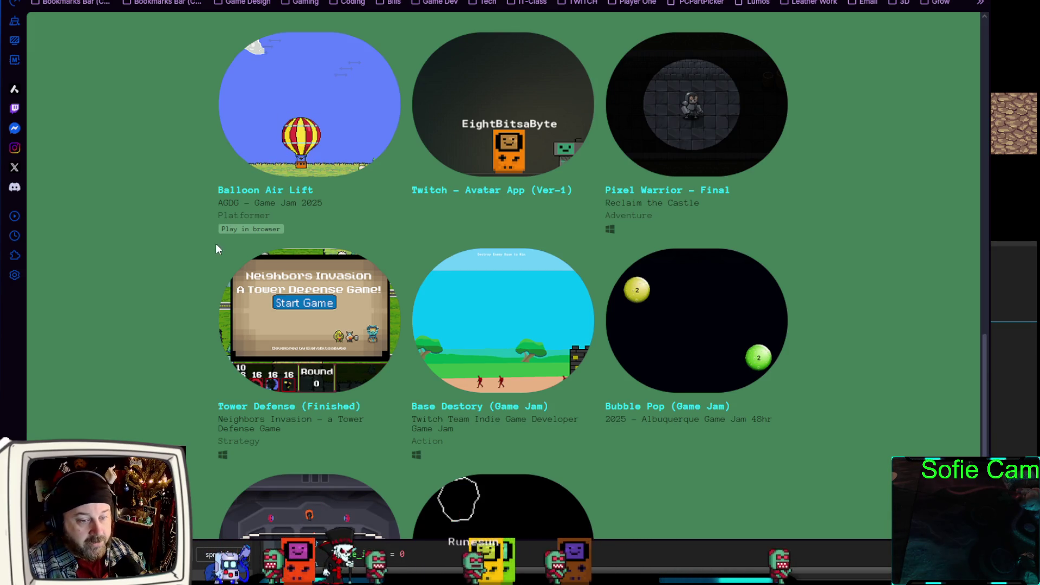
pyautogui.scroll(1, 215, 249)
pyautogui.scroll(9, 359, 323)
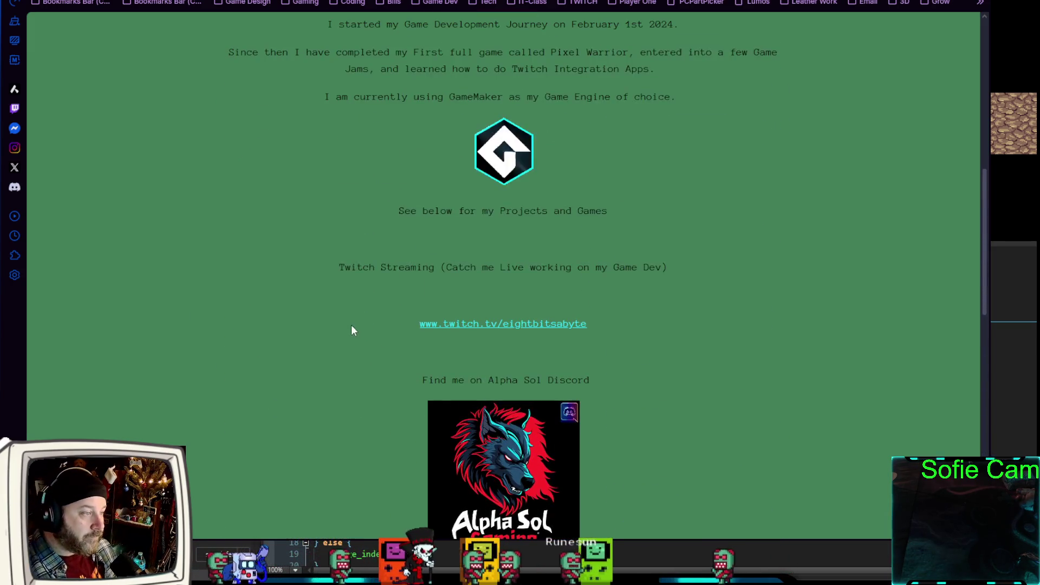
pyautogui.scroll(5, 504, 244)
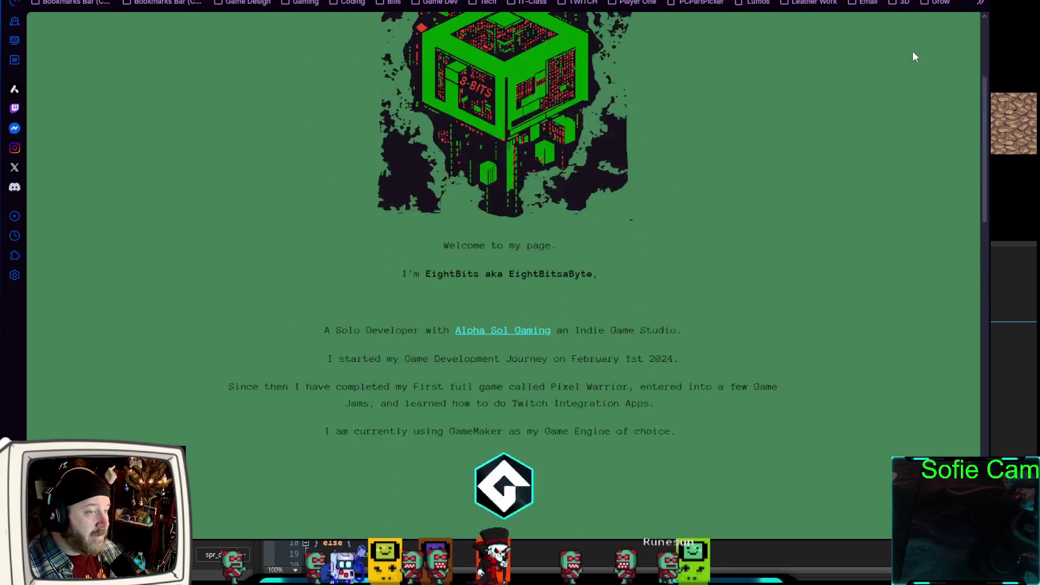
pyautogui.hotkey('alt', 'Tab')
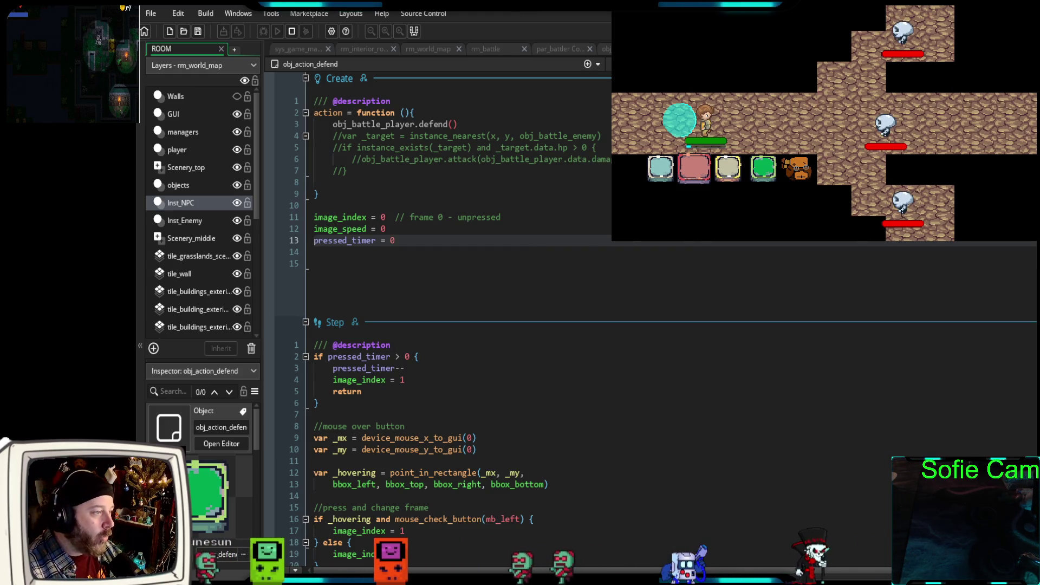
pyautogui.scroll(-15, 699, 325)
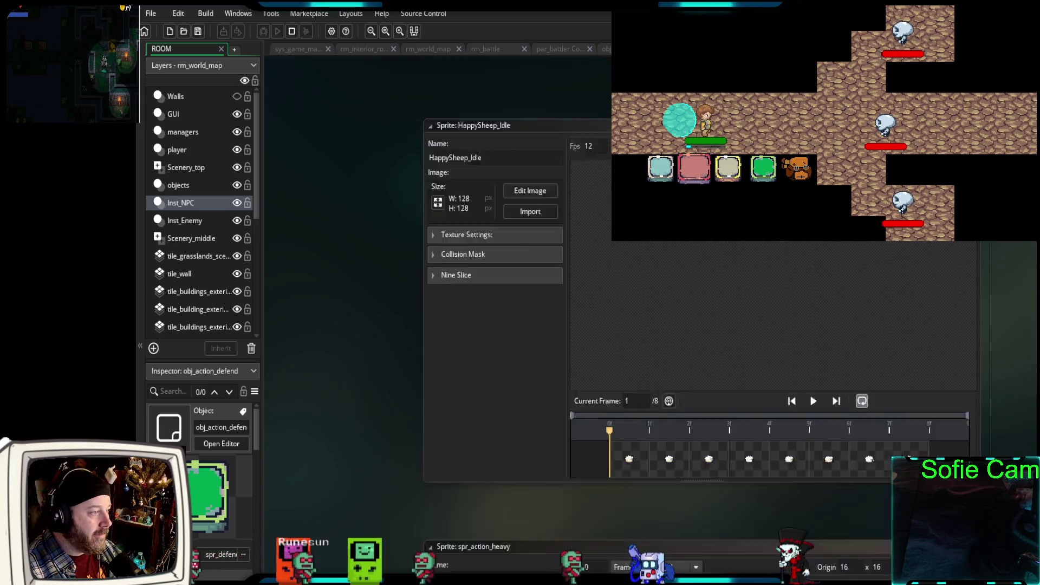
pyautogui.scroll(5, 699, 504)
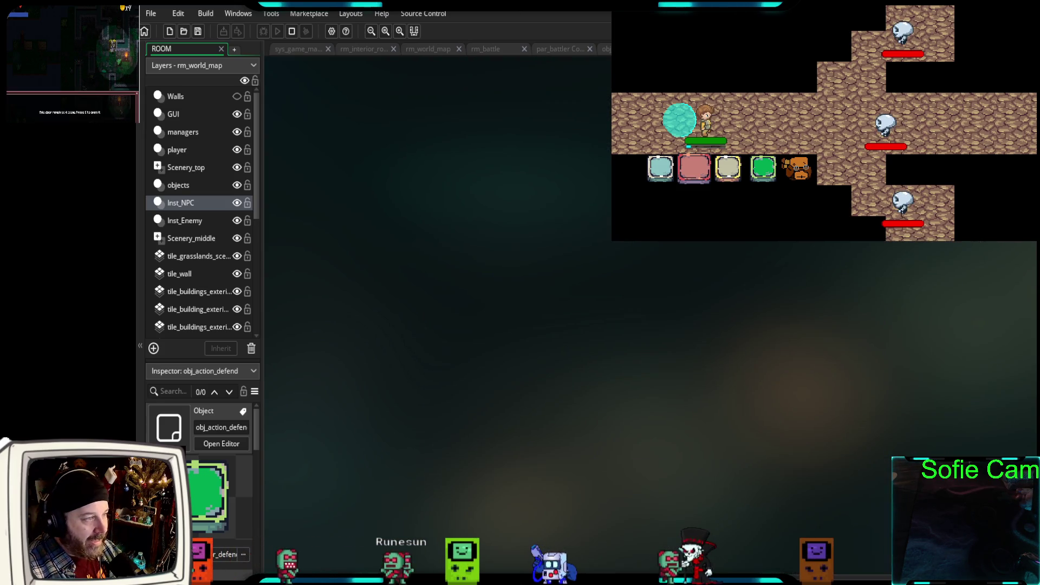
pyautogui.scroll(5, 650, 320)
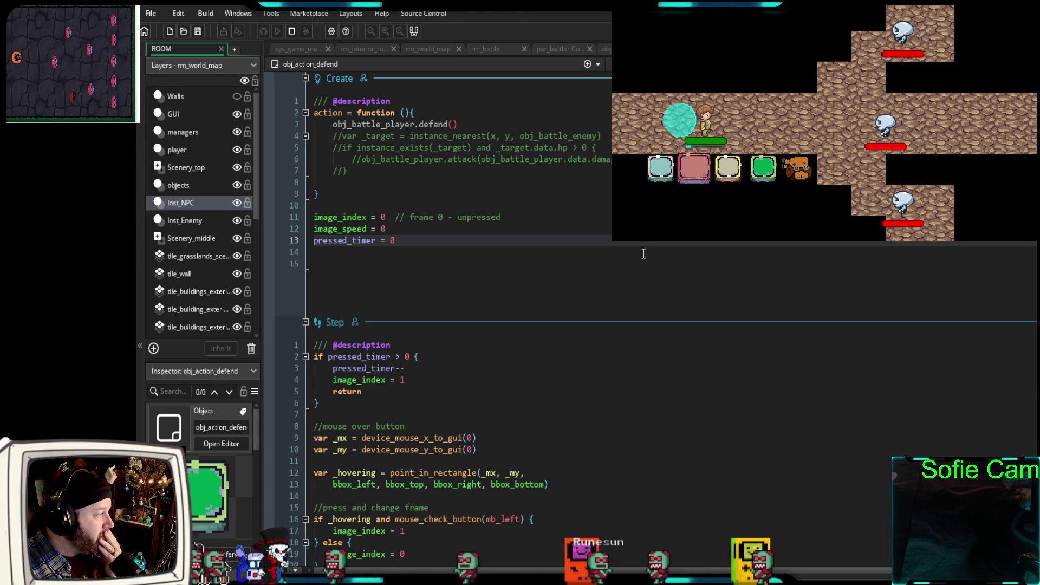
pyautogui.scroll(-4, 597, 282)
pyautogui.scroll(-1, 597, 282)
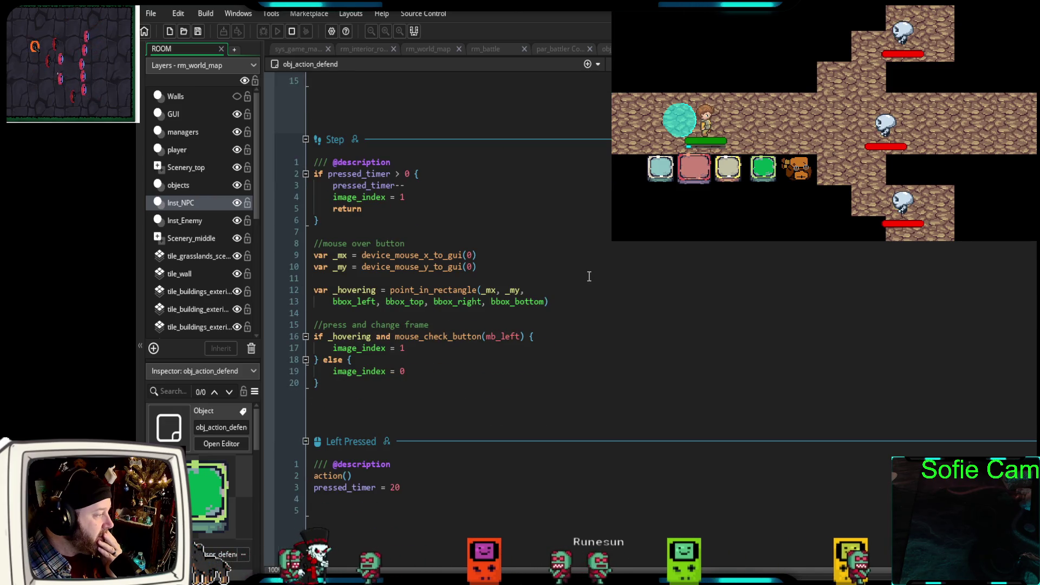
pyautogui.scroll(5, 588, 276)
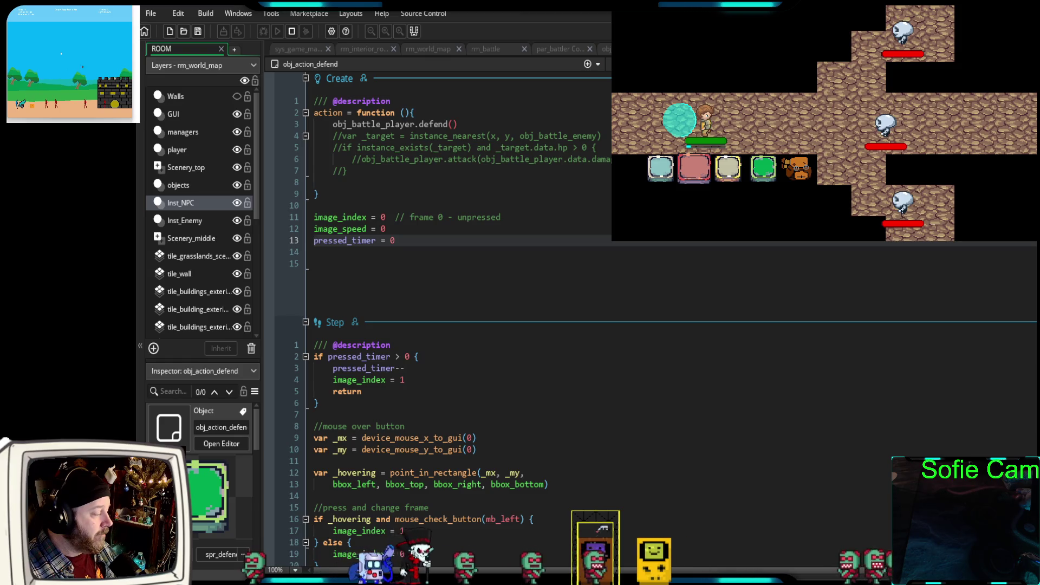
pyautogui.click(606, 49)
pyautogui.scroll(-6, 600, 279)
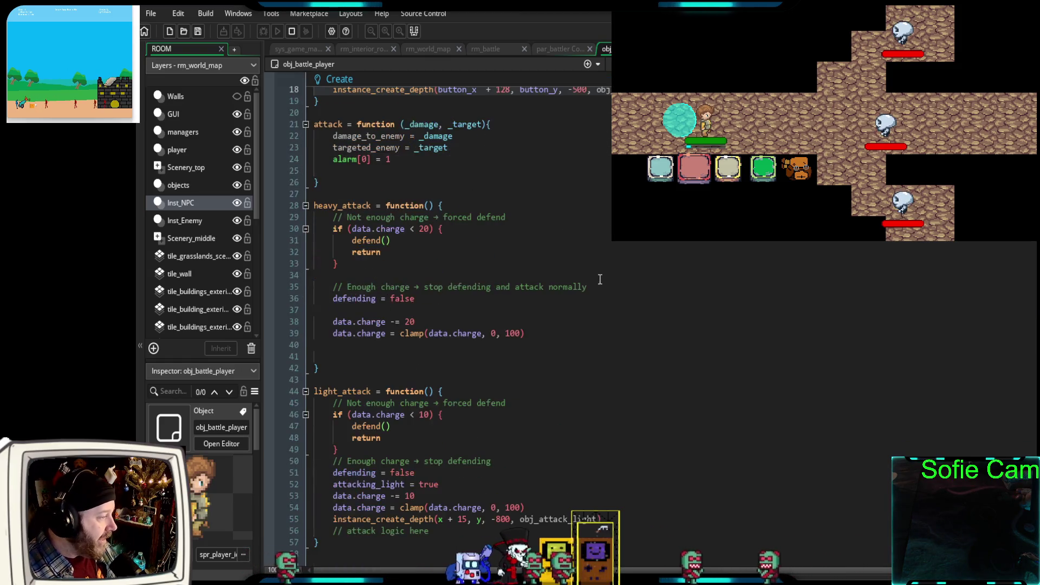
pyautogui.scroll(4, 612, 294)
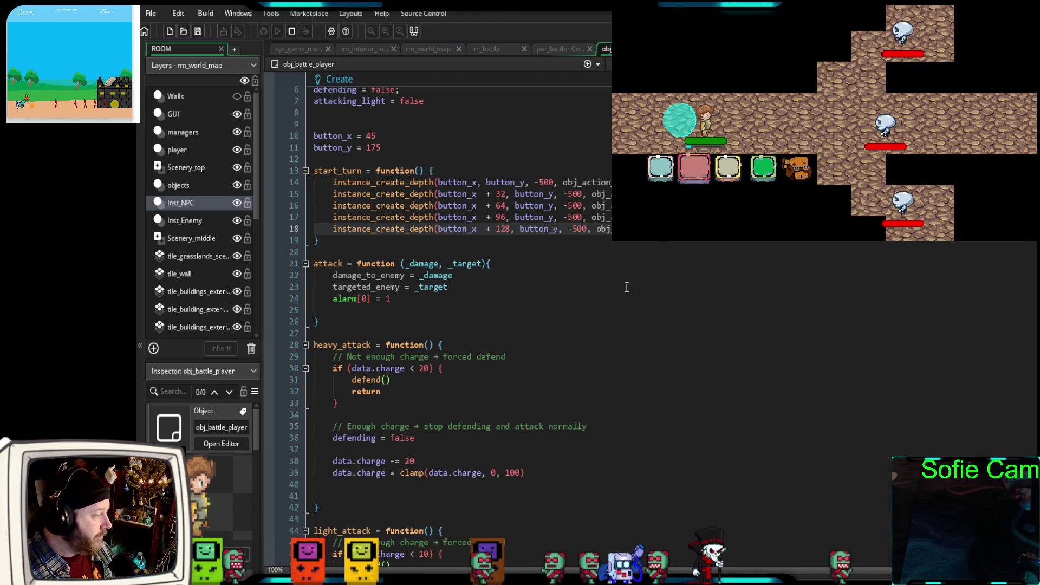
pyautogui.scroll(-4, 627, 287)
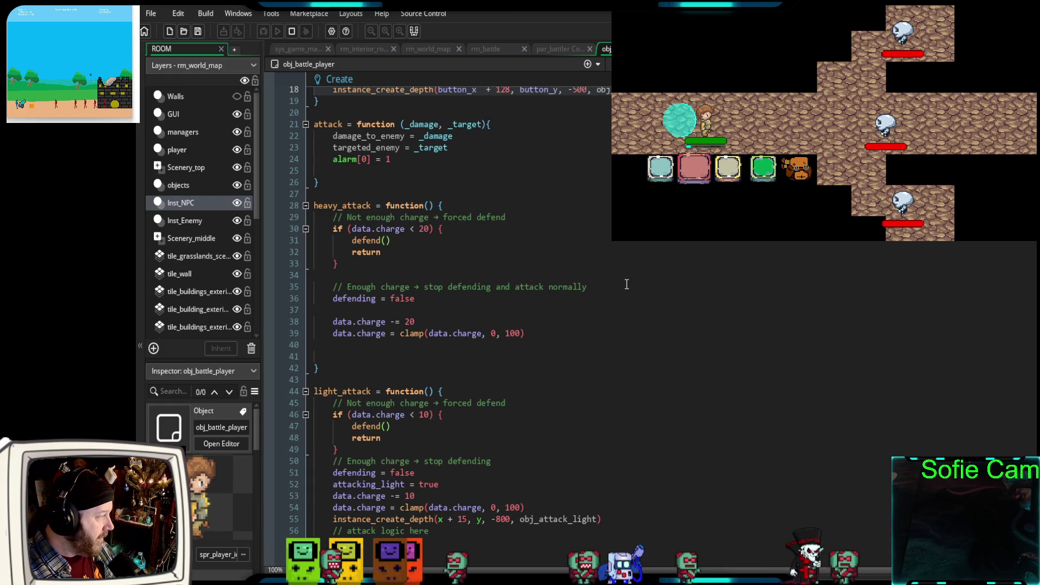
pyautogui.scroll(-6, 627, 285)
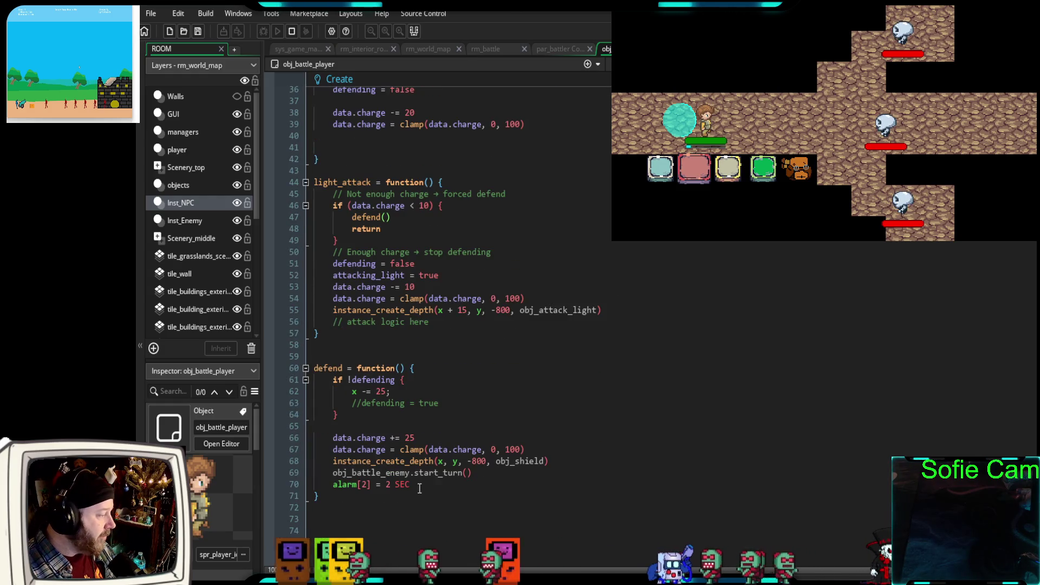
pyautogui.moveTo(419, 489); pyautogui.dragTo(333, 461)
pyautogui.scroll(10, 726, 320)
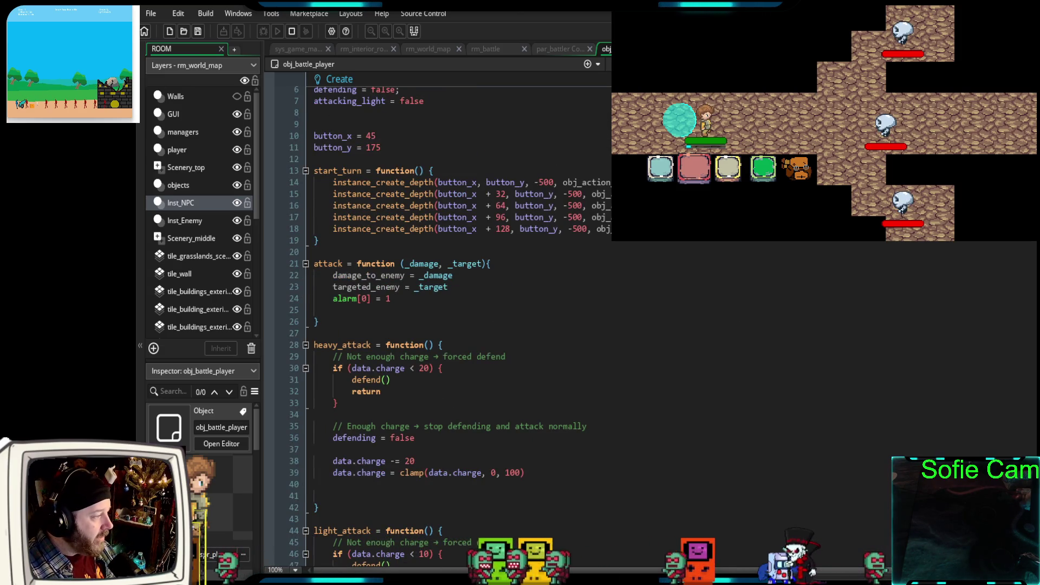
# - Move the button_x + 96 instance_create_depth line above the + 64 line, fixing indentation and removing the blank line
pyautogui.moveTo(596, 229)
pyautogui.mouseDown()
pyautogui.moveTo(325, 230)
pyautogui.moveTo(300, 219)
pyautogui.mouseUp()
pyautogui.hotkey('ctrl', 'c')
pyautogui.press('BackSpace')
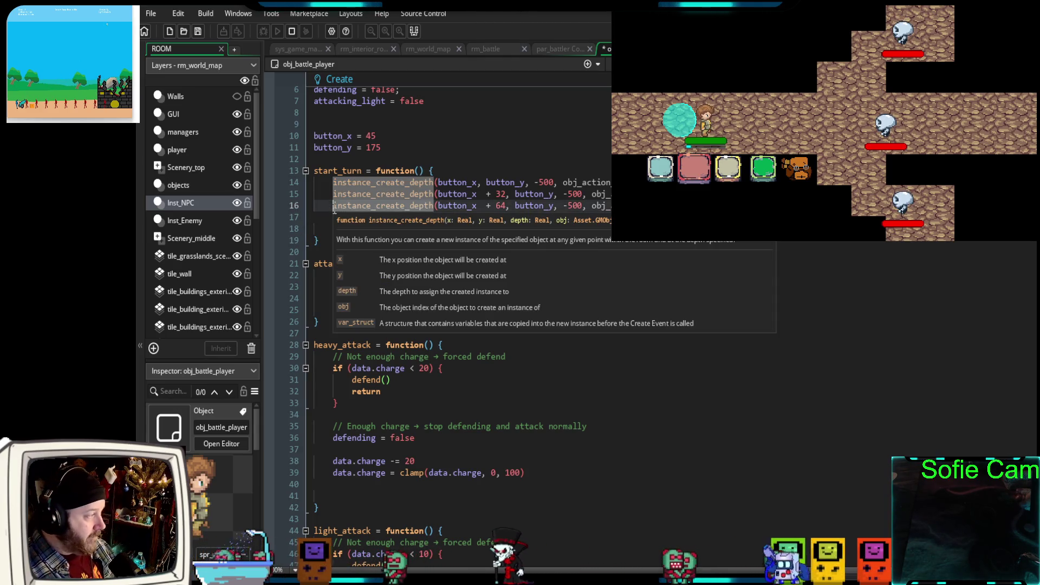
pyautogui.press('Return')
pyautogui.click(319, 206)
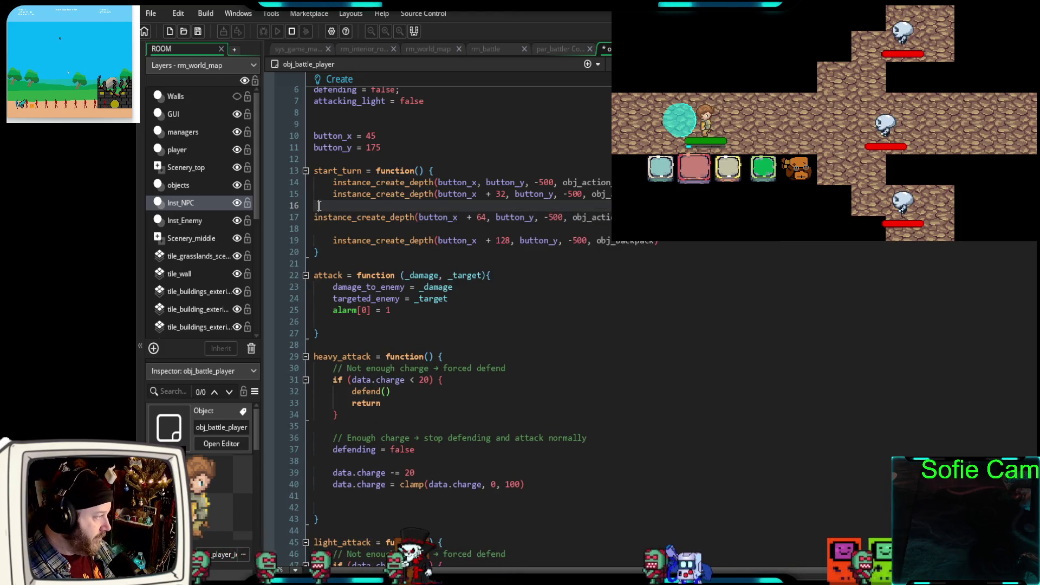
pyautogui.hotkey('ctrl', 'v')
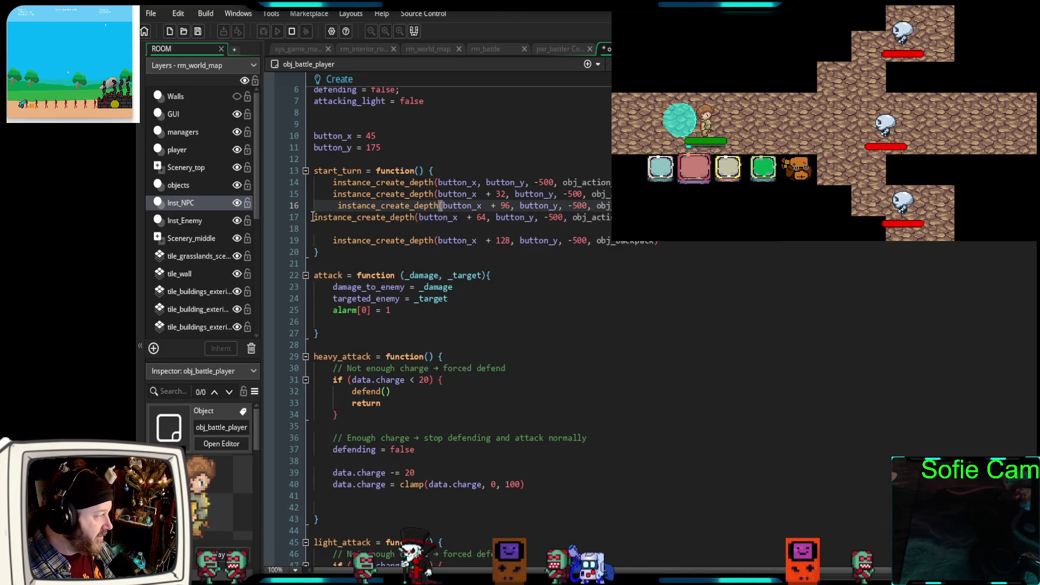
pyautogui.click(313, 217)
pyautogui.press('Tab')
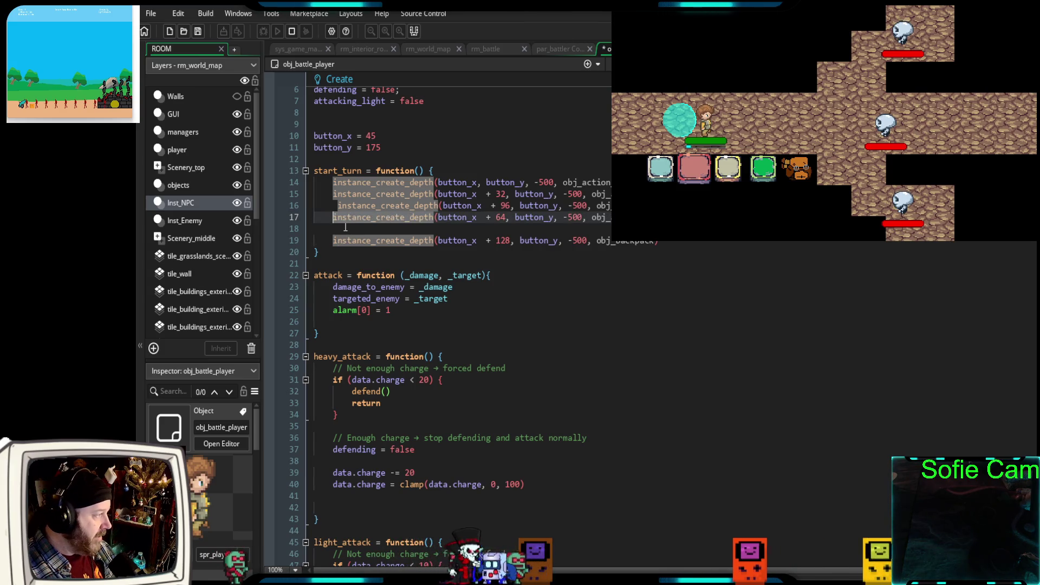
pyautogui.hotkey('ctrl', 'z')
pyautogui.hotkey('ctrl', 'z')
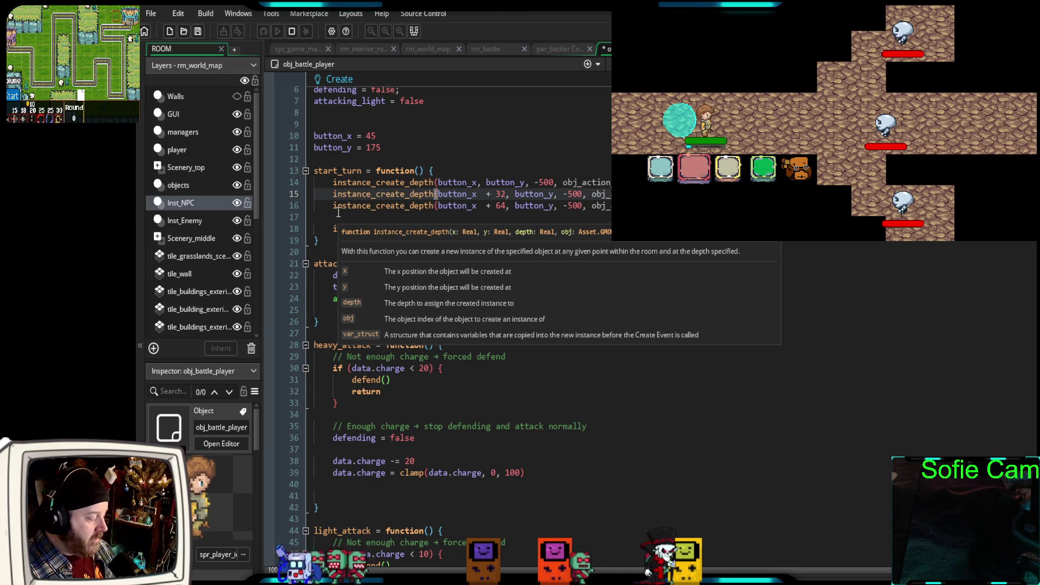
pyautogui.hotkey('ctrl', 'y')
pyautogui.hotkey('ctrl', 'y')
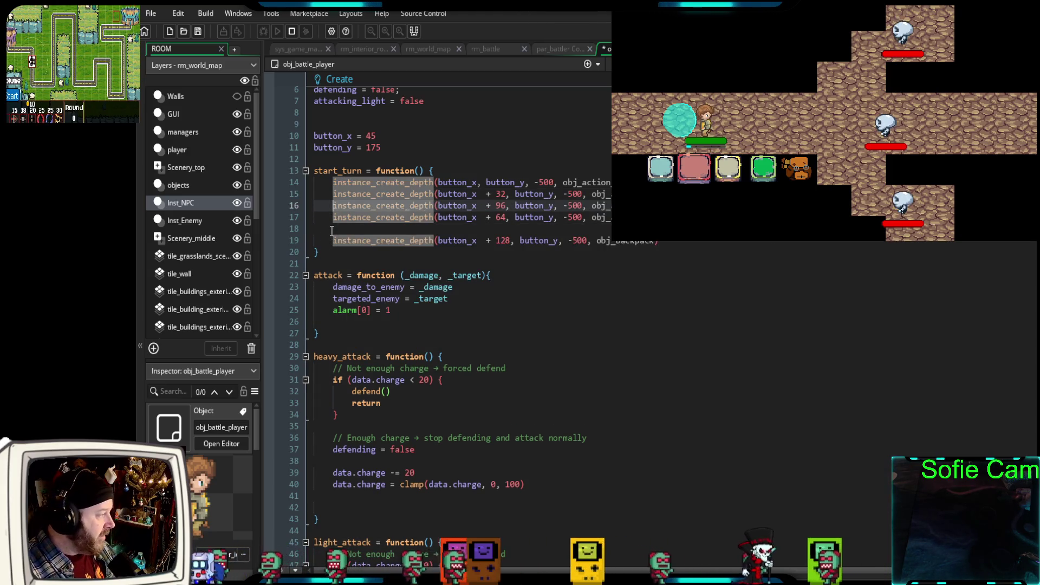
pyautogui.click(334, 230)
pyautogui.press('Delete')
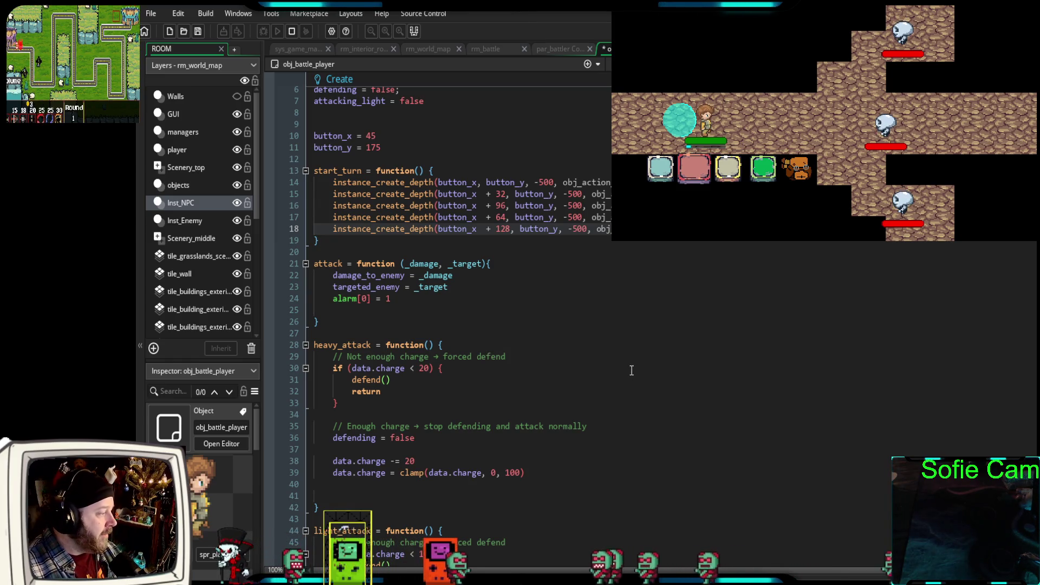
# - Scroll down and back up through obj_battle_player's code
pyautogui.scroll(-2, 628, 368)
pyautogui.scroll(-5, 615, 353)
pyautogui.scroll(7, 612, 354)
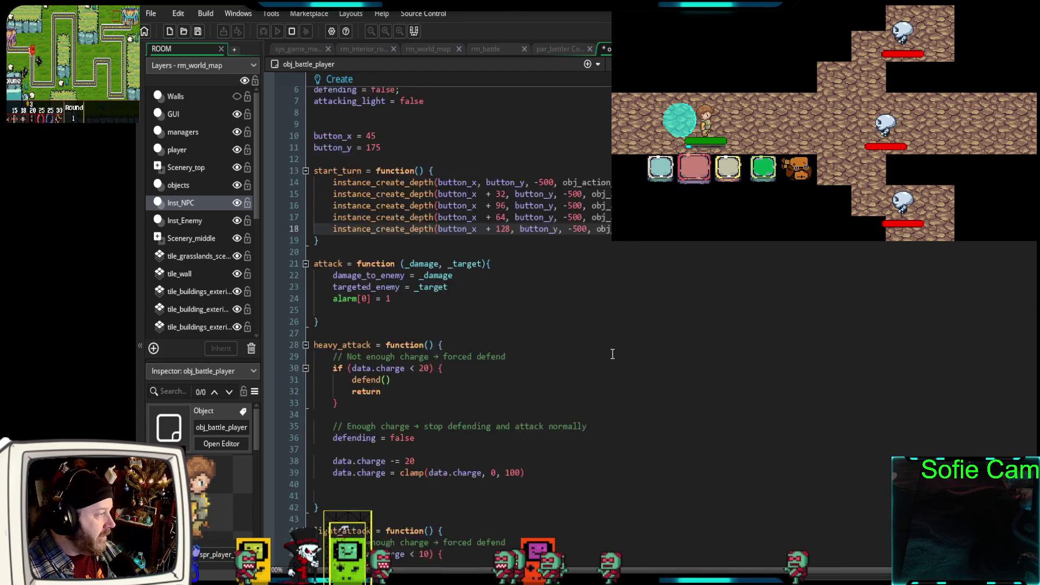
pyautogui.scroll(2, 580, 330)
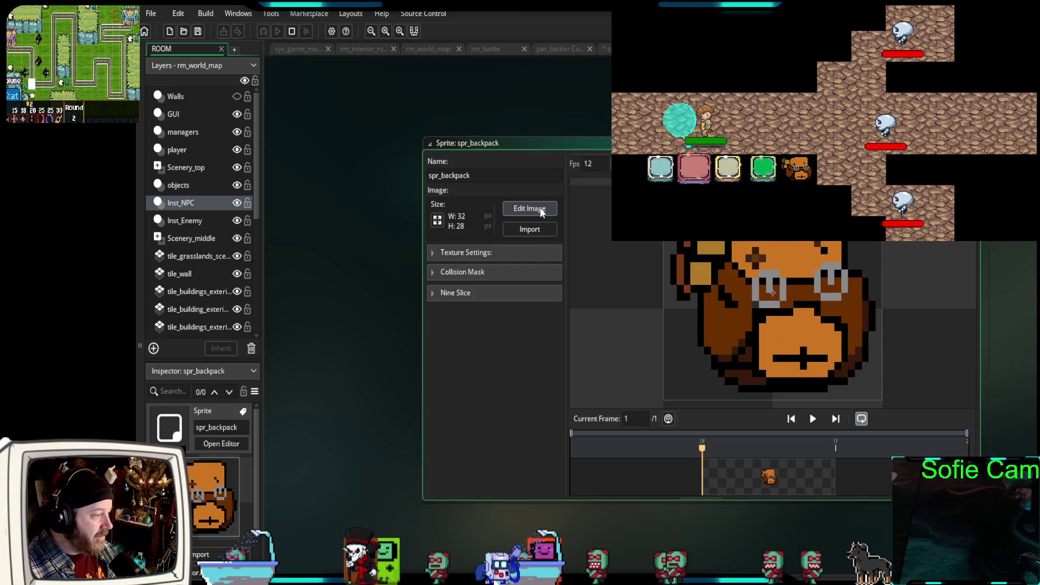
# - Inspect the 32×28 spr_backpack image in the pixel editor, then close the image and sprite editors
pyautogui.click(540, 208)
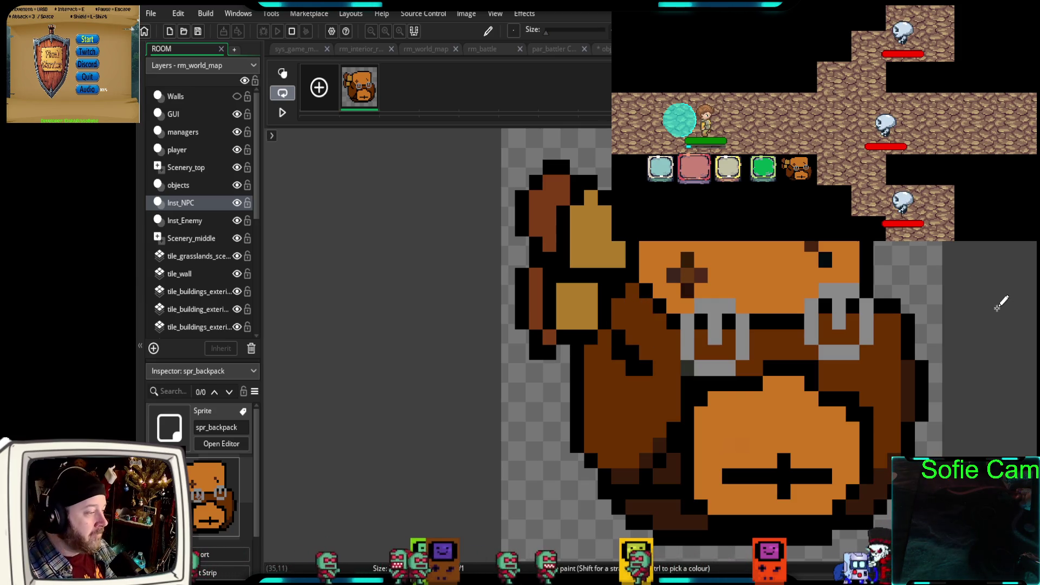
pyautogui.scroll(1, 984, 297)
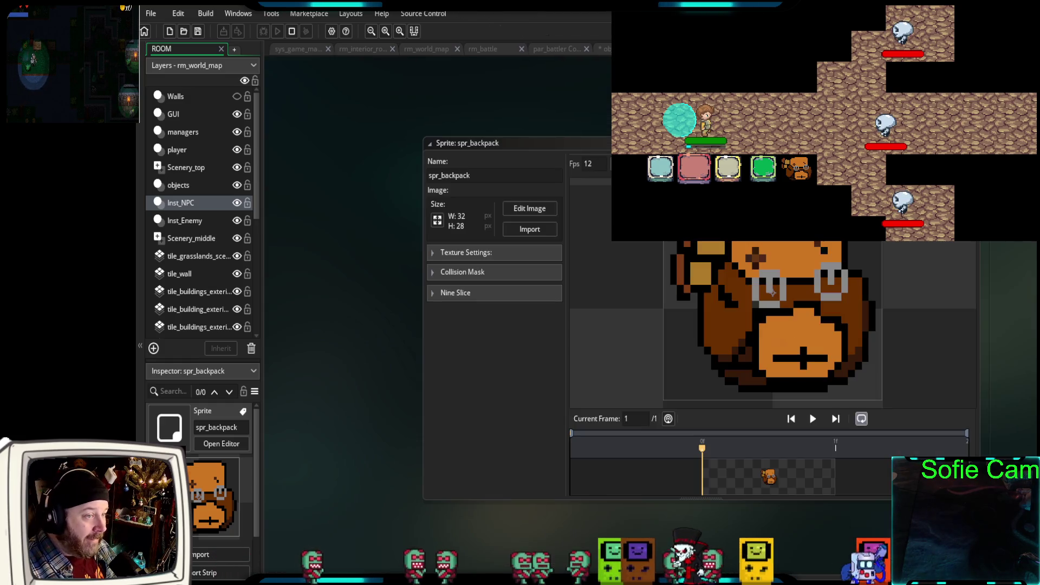
pyautogui.hotkey('ctrl', 'w')
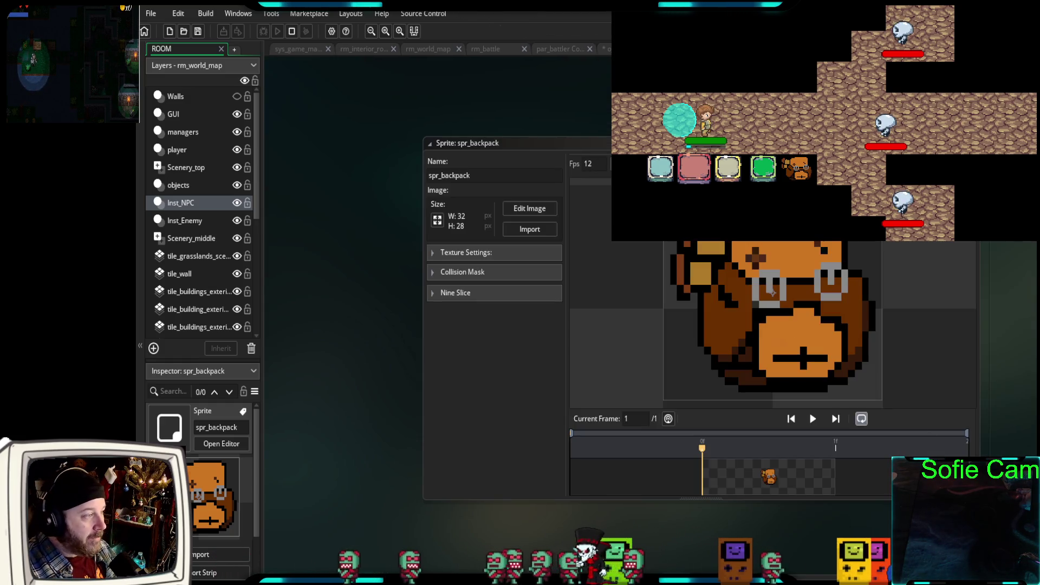
pyautogui.hotkey('ctrl', 'w')
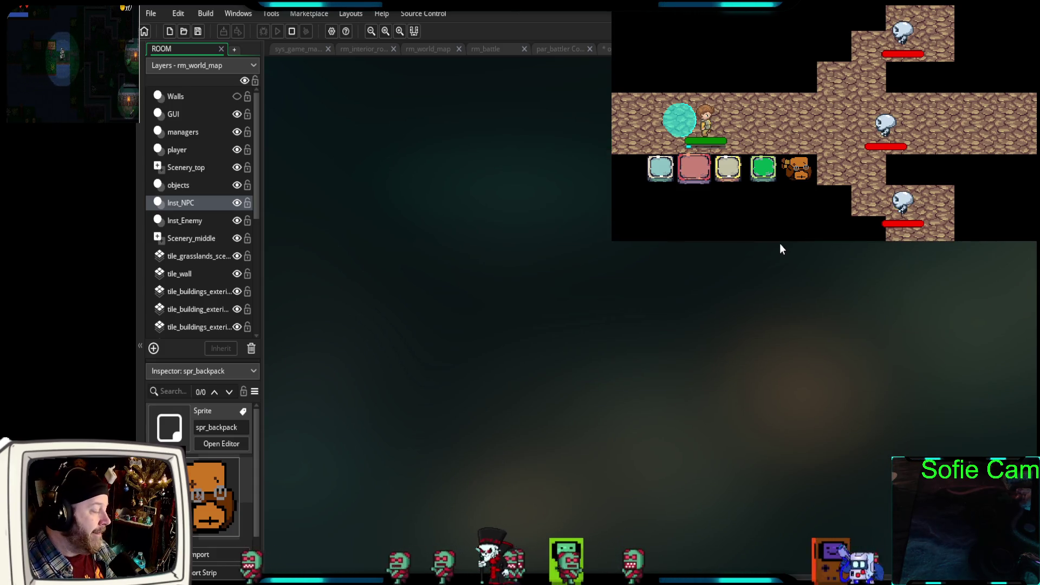
# - Select the defend movement block on lines 61–63 of obj_battle_player, then trigger Defend in the running battle
pyautogui.click(605, 49)
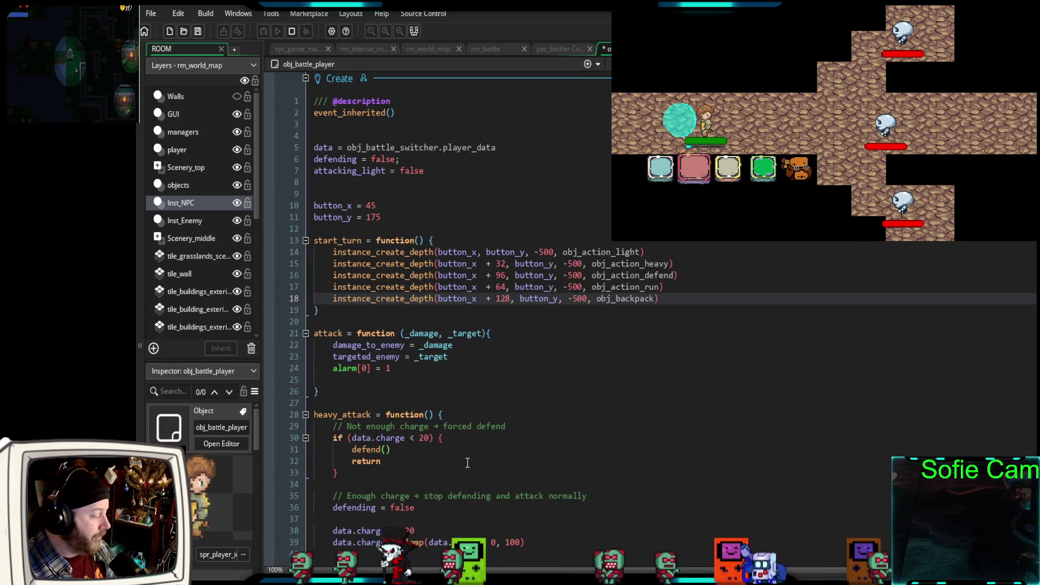
pyautogui.scroll(-10, 579, 419)
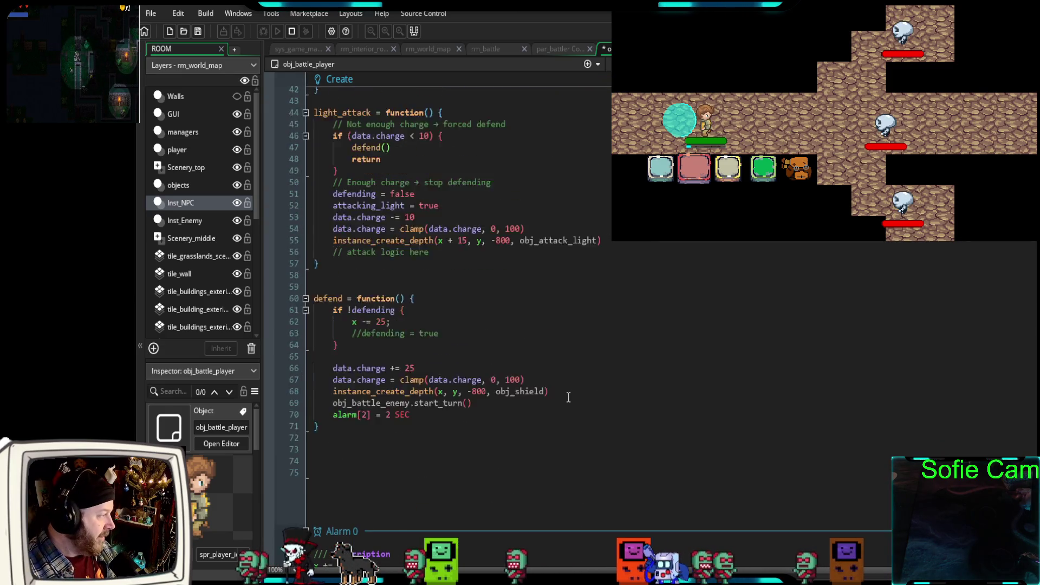
pyautogui.scroll(-2, 537, 421)
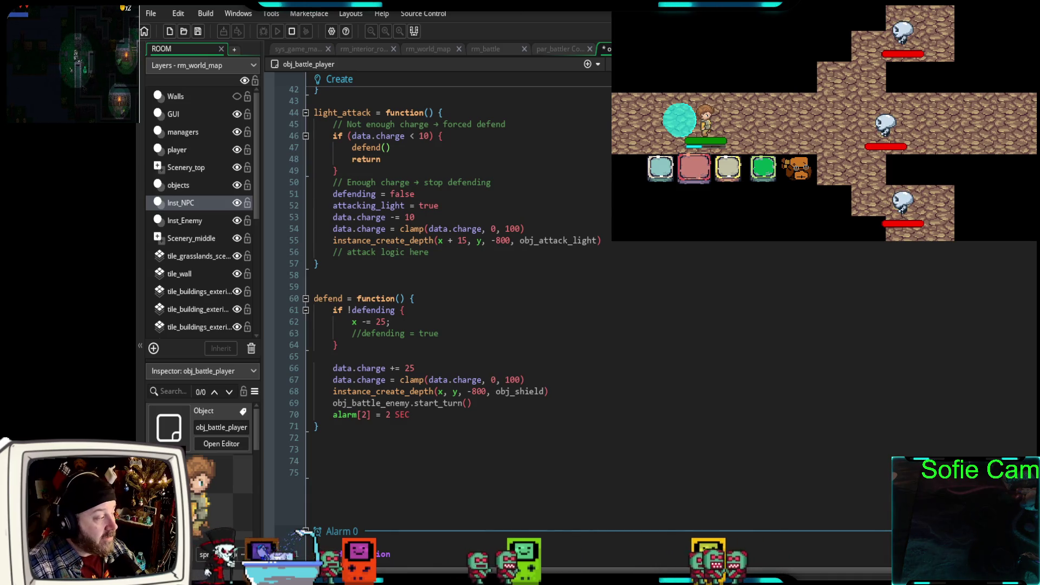
pyautogui.moveTo(414, 333)
pyautogui.mouseDown()
pyautogui.moveTo(315, 321)
pyautogui.moveTo(317, 310)
pyautogui.mouseUp()
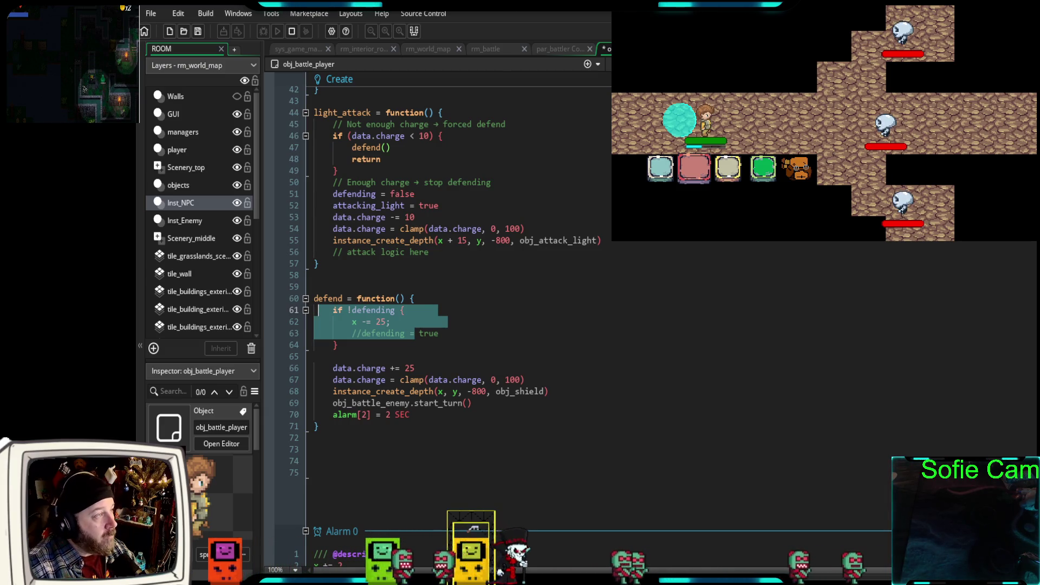
pyautogui.click(660, 172)
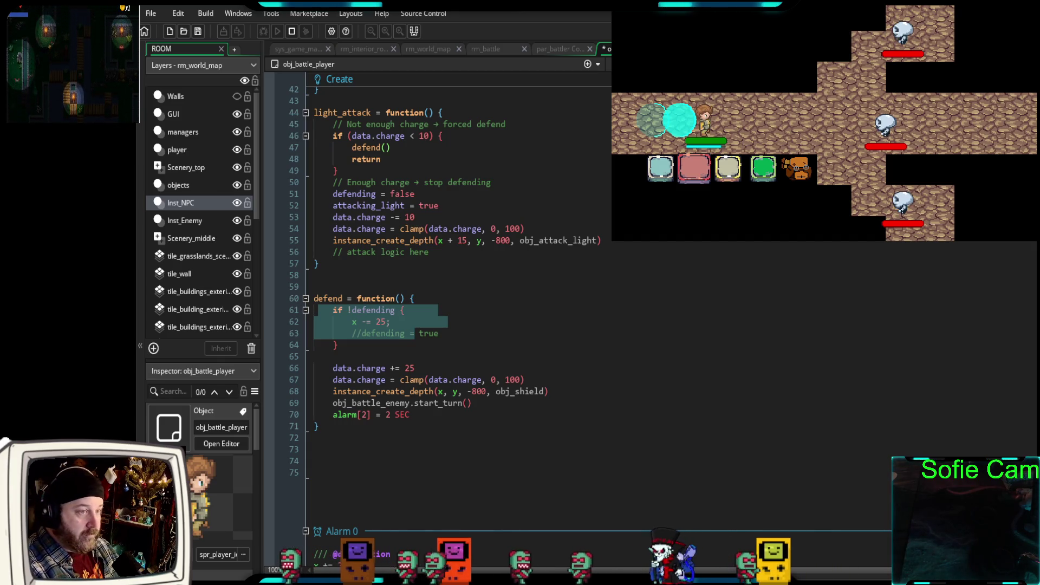
pyautogui.scroll(-2, 433, 271)
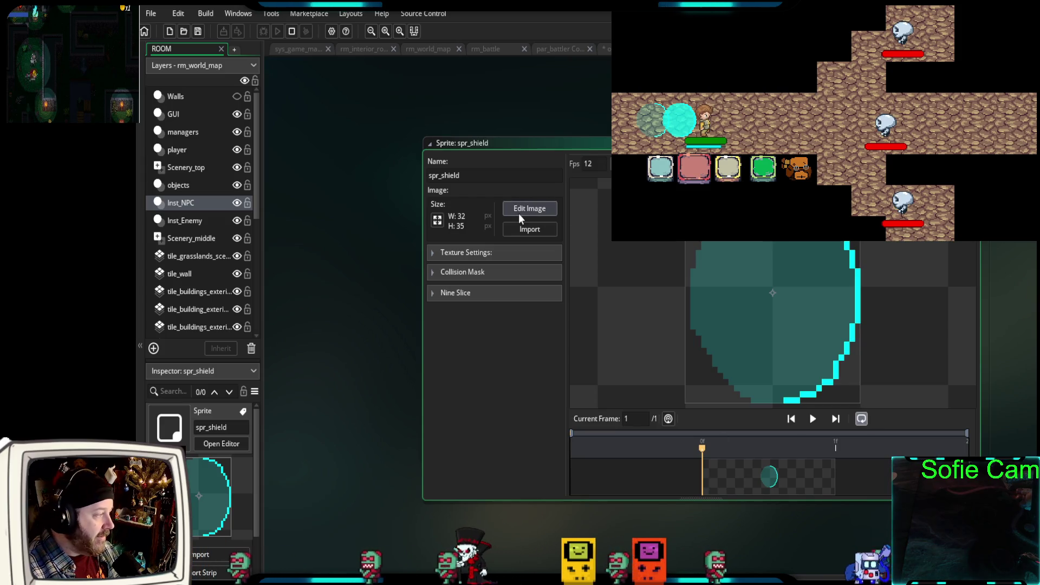
# - Inspect the spr_shield image in the pixel editor, close both editors, and return to the defend code
pyautogui.click(519, 212)
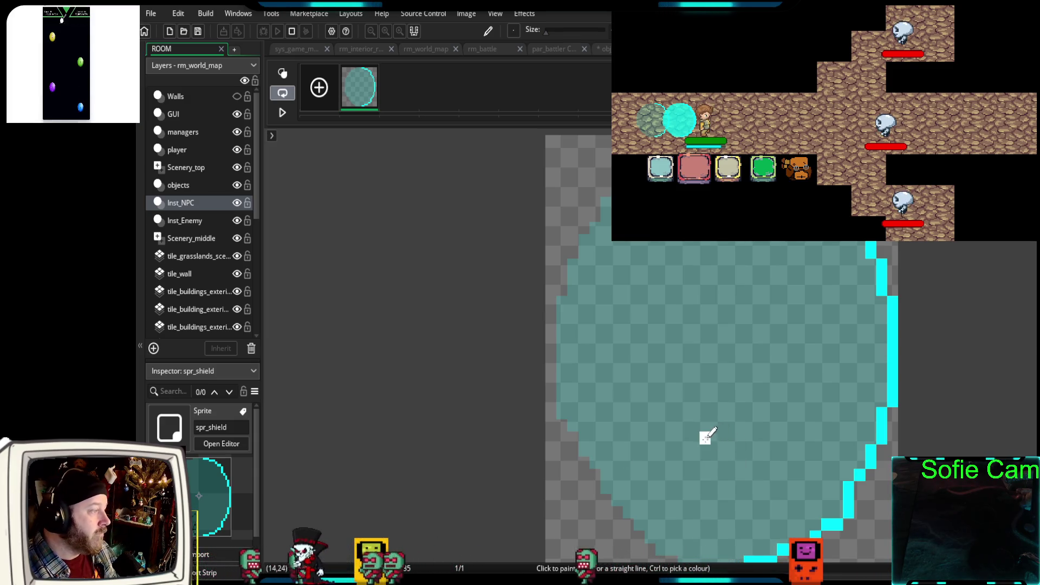
pyautogui.scroll(-1, 706, 447)
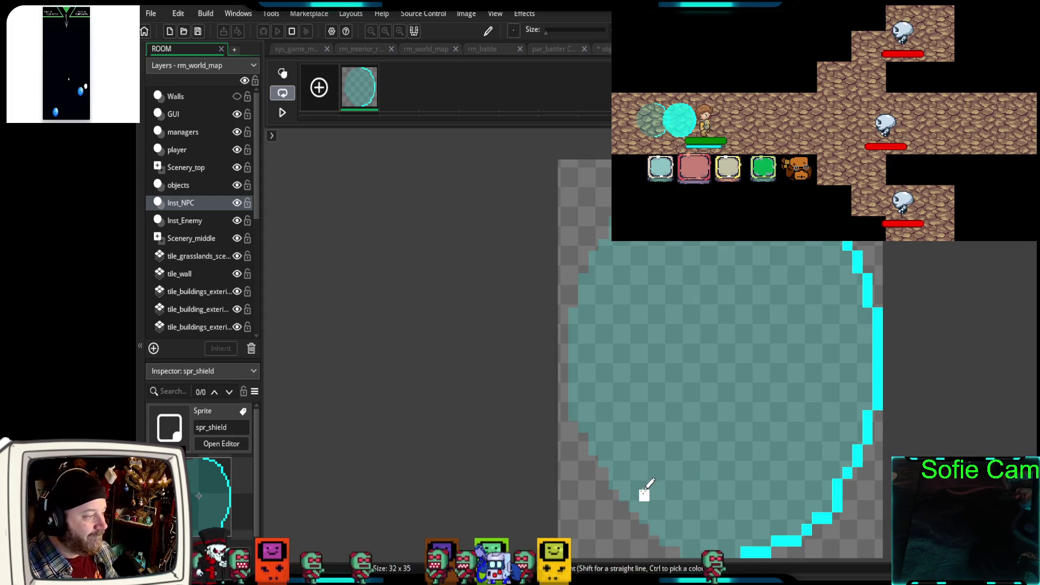
pyautogui.scroll(-1, 645, 485)
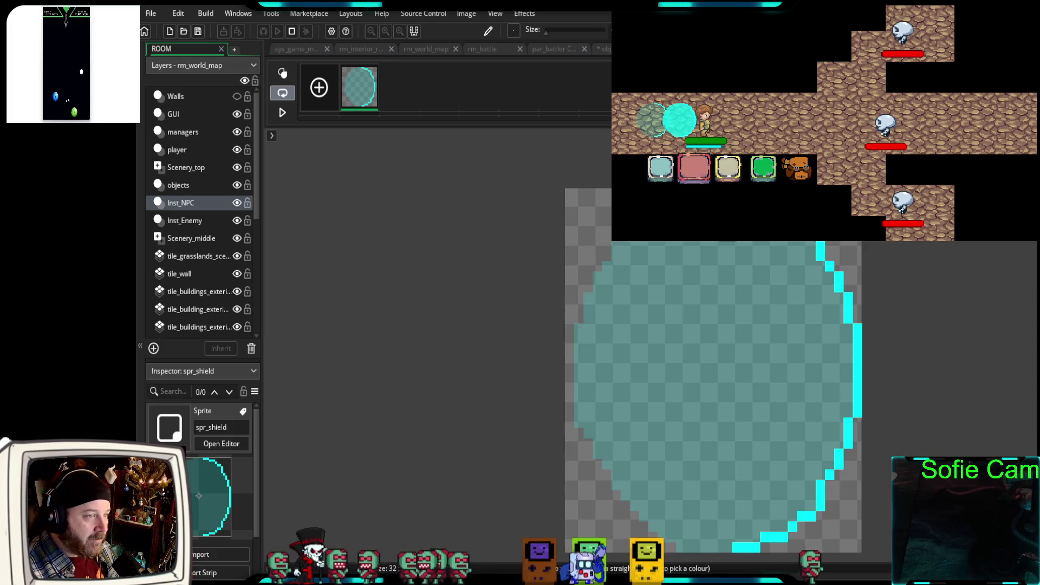
pyautogui.hotkey('ctrl', 'w')
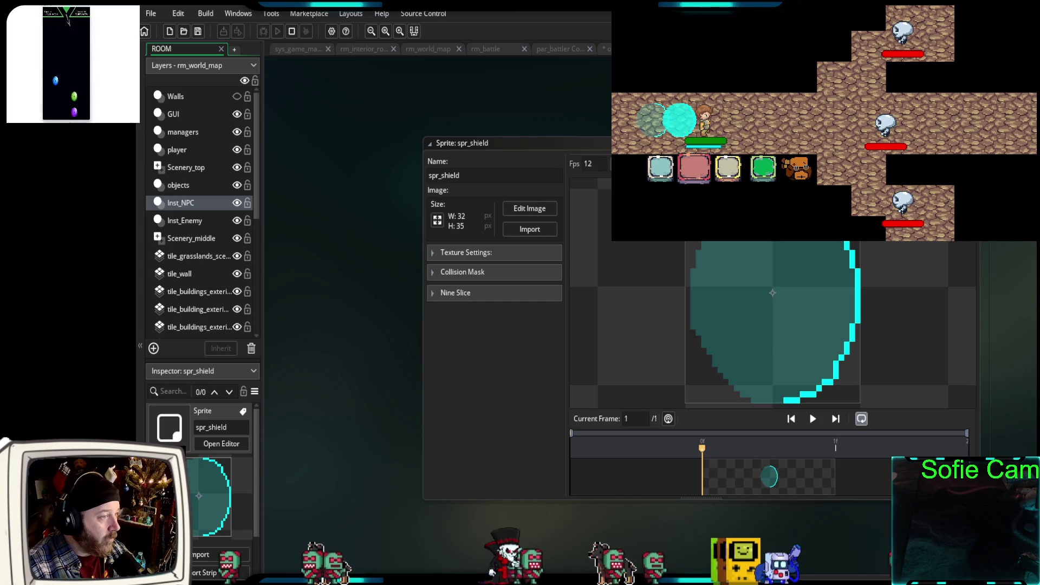
pyautogui.hotkey('ctrl', 'w')
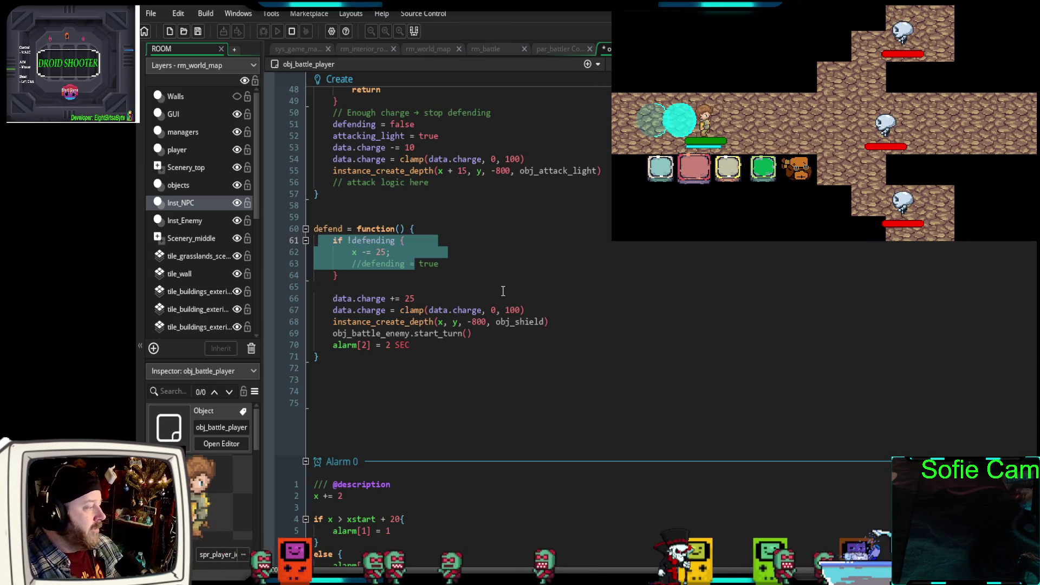
pyautogui.click(500, 290)
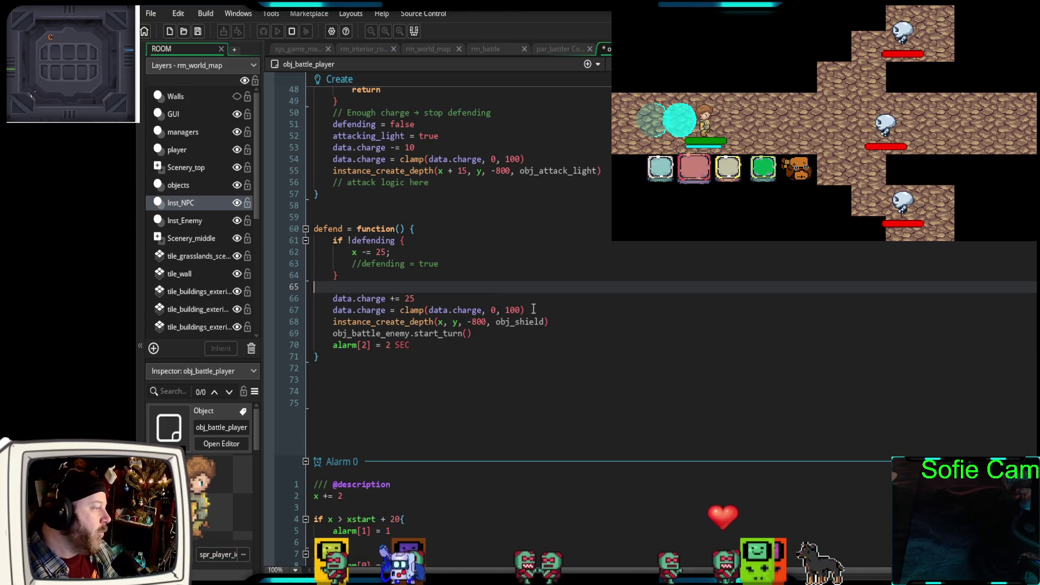
pyautogui.moveTo(417, 298); pyautogui.dragTo(312, 300)
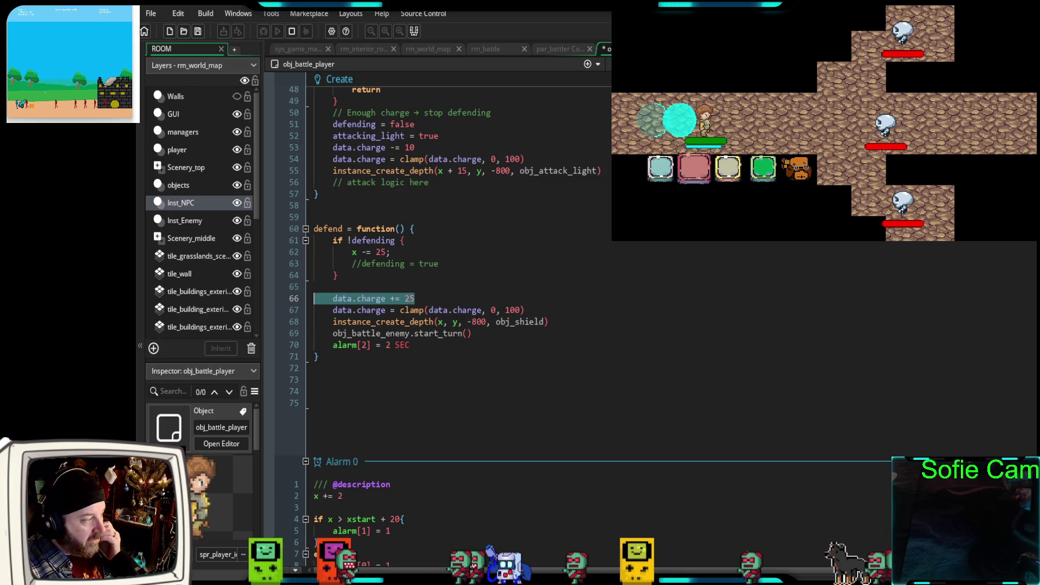
pyautogui.moveTo(308, 310)
pyautogui.mouseDown()
pyautogui.moveTo(309, 324)
pyautogui.moveTo(308, 312)
pyautogui.mouseUp()
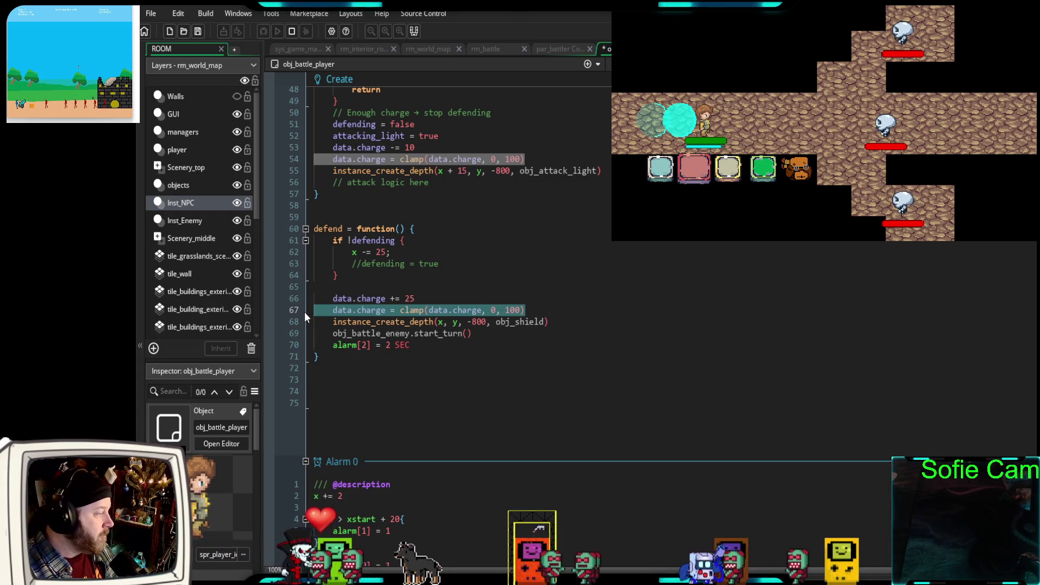
pyautogui.scroll(-2, 491, 379)
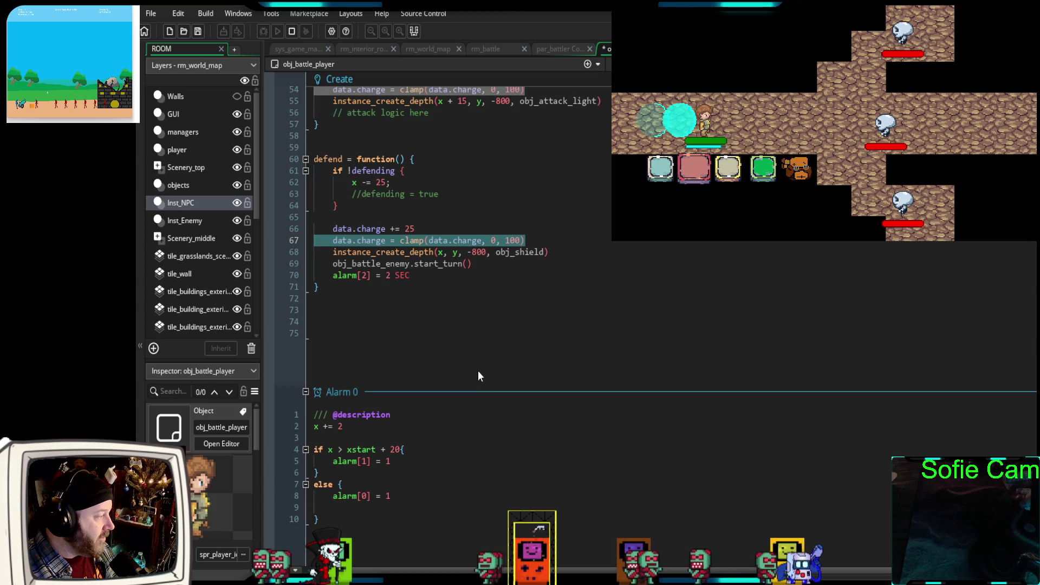
pyautogui.scroll(-8, 478, 370)
pyautogui.scroll(-2, 466, 374)
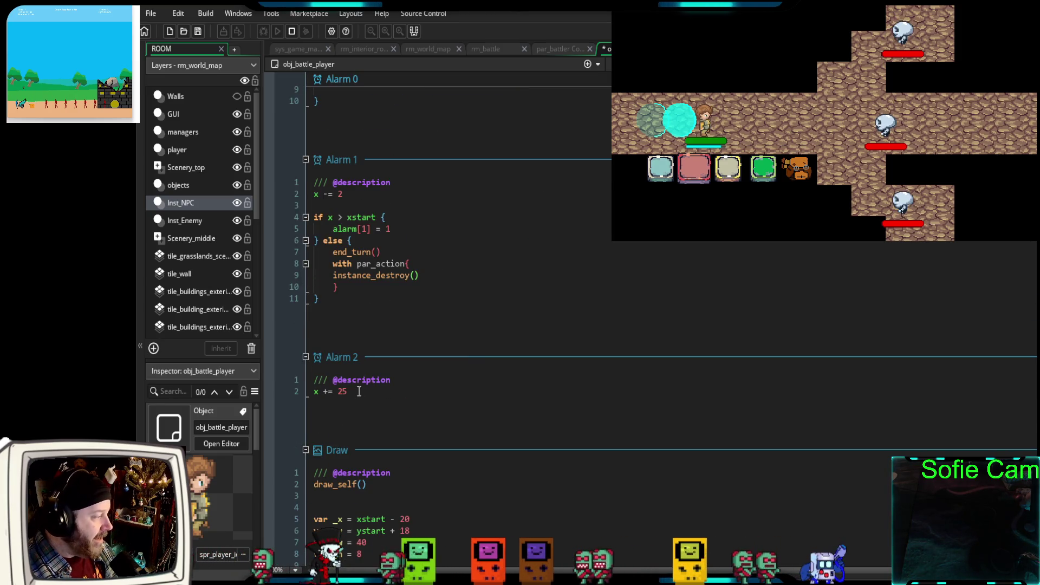
pyautogui.moveTo(358, 391); pyautogui.dragTo(311, 391)
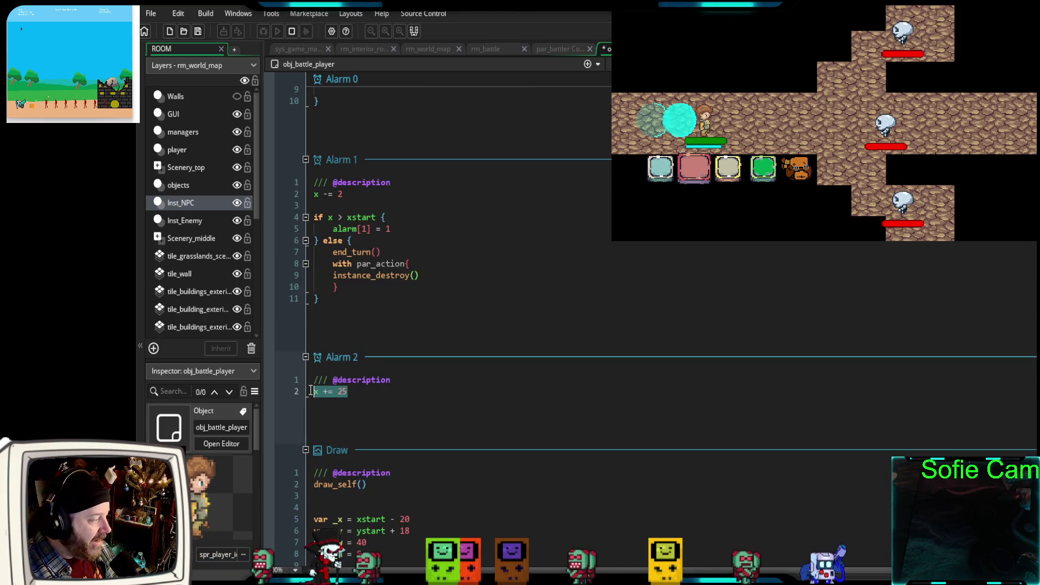
pyautogui.click(353, 393)
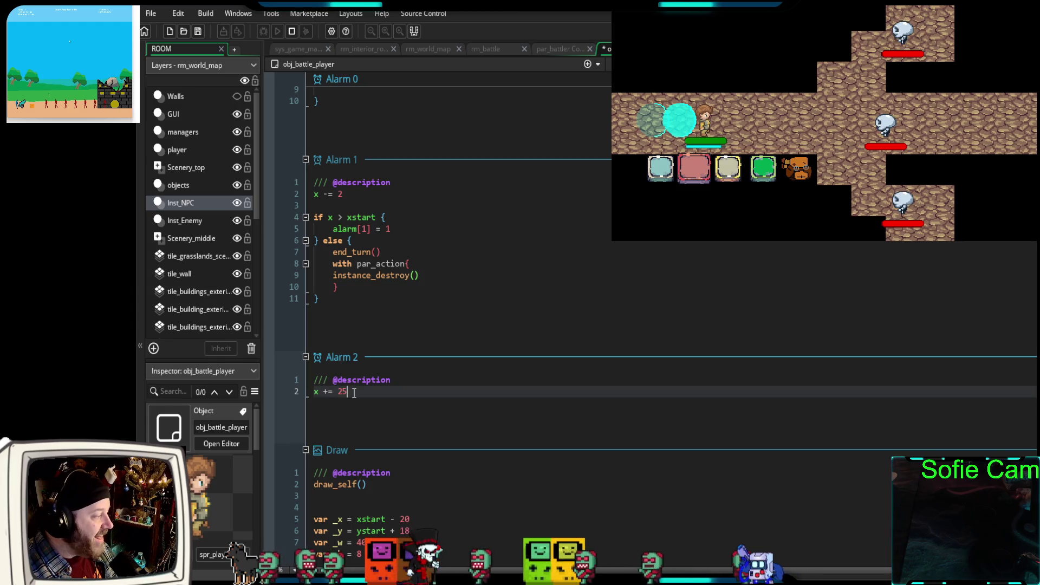
pyautogui.click(407, 381)
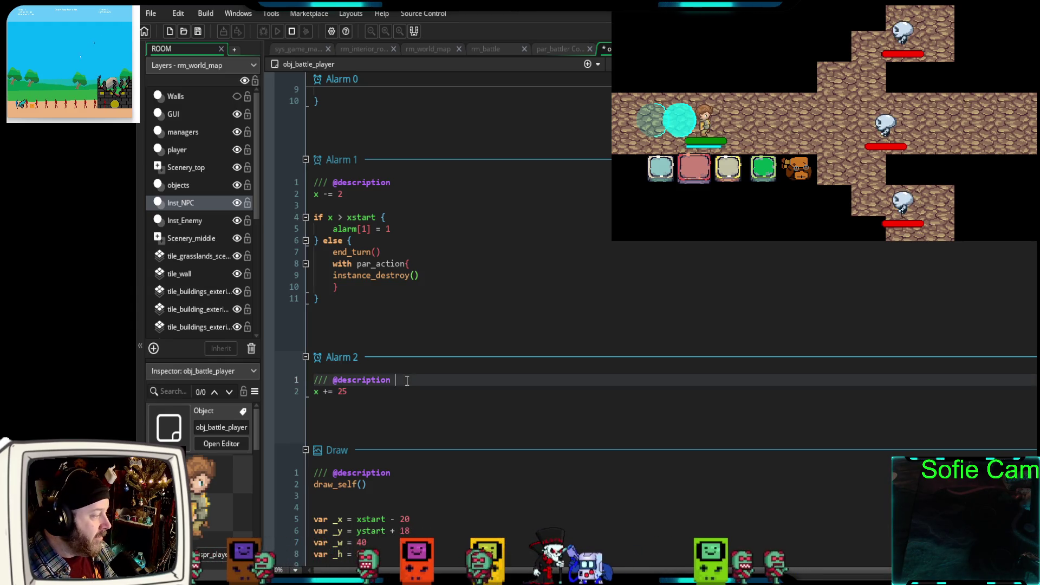
pyautogui.click(393, 381)
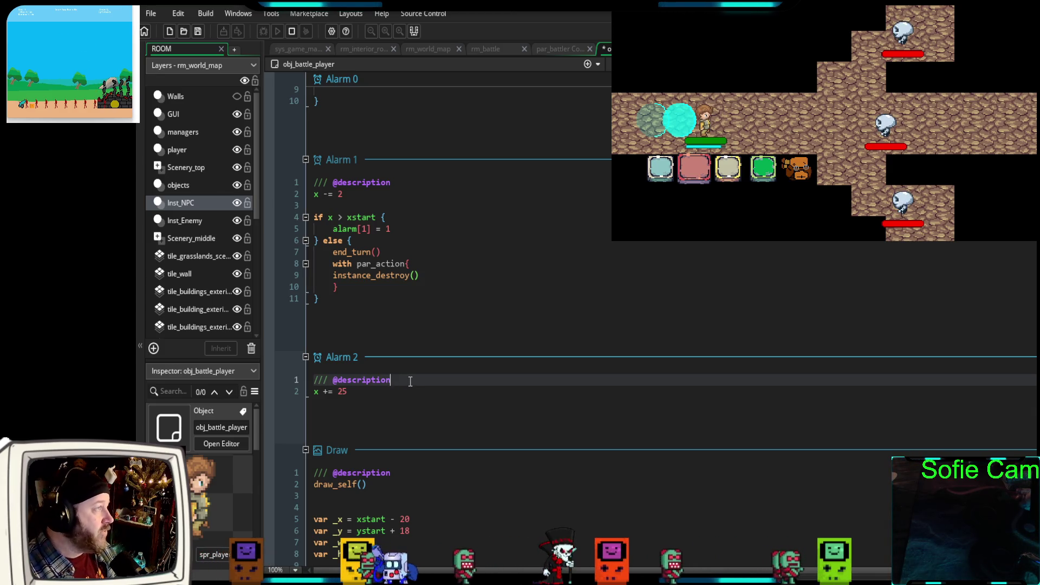
pyautogui.press('Return')
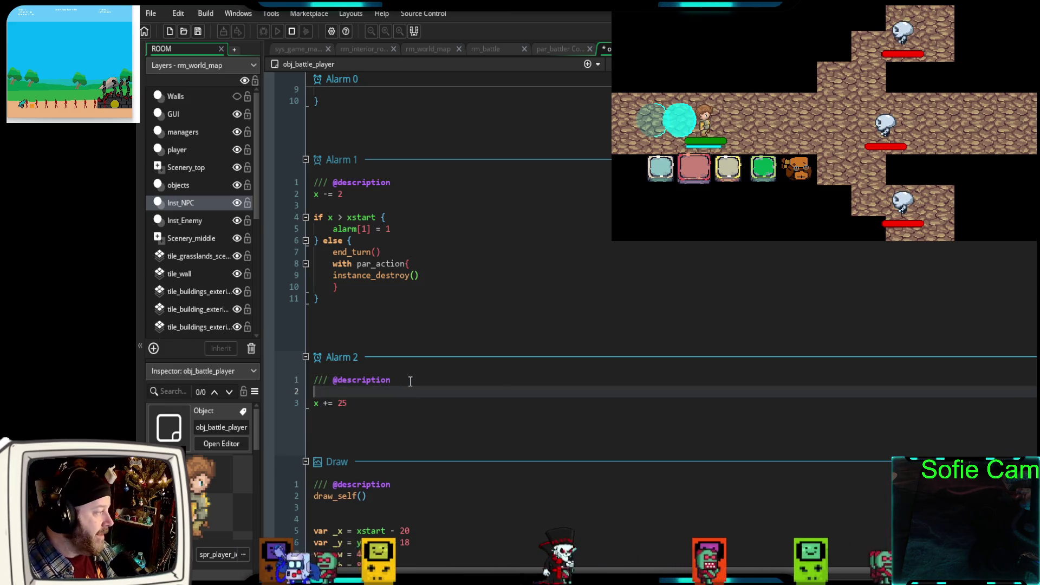
pyautogui.write('inst')
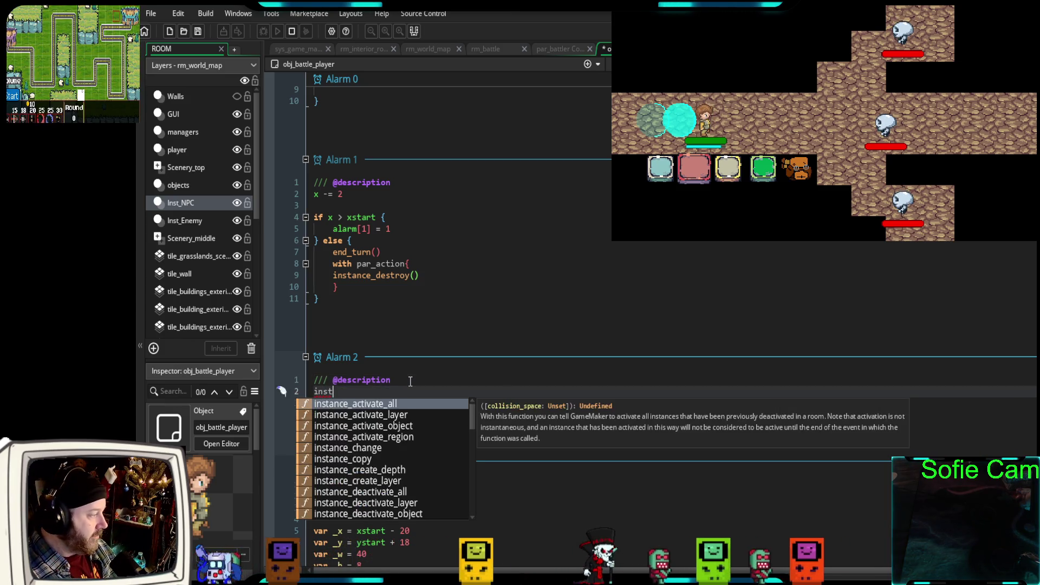
pyautogui.write('ance_d')
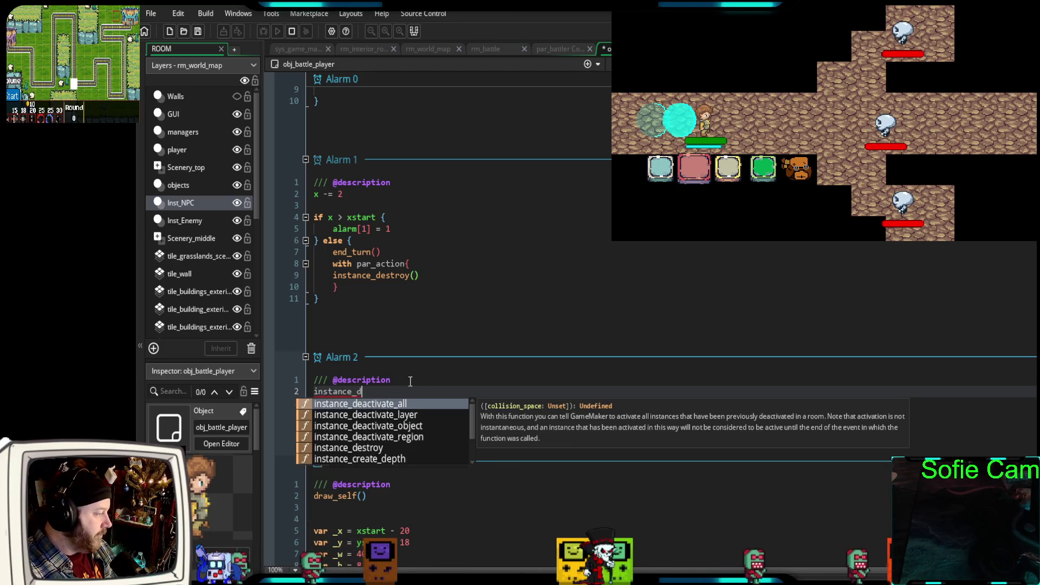
pyautogui.write('estroy')
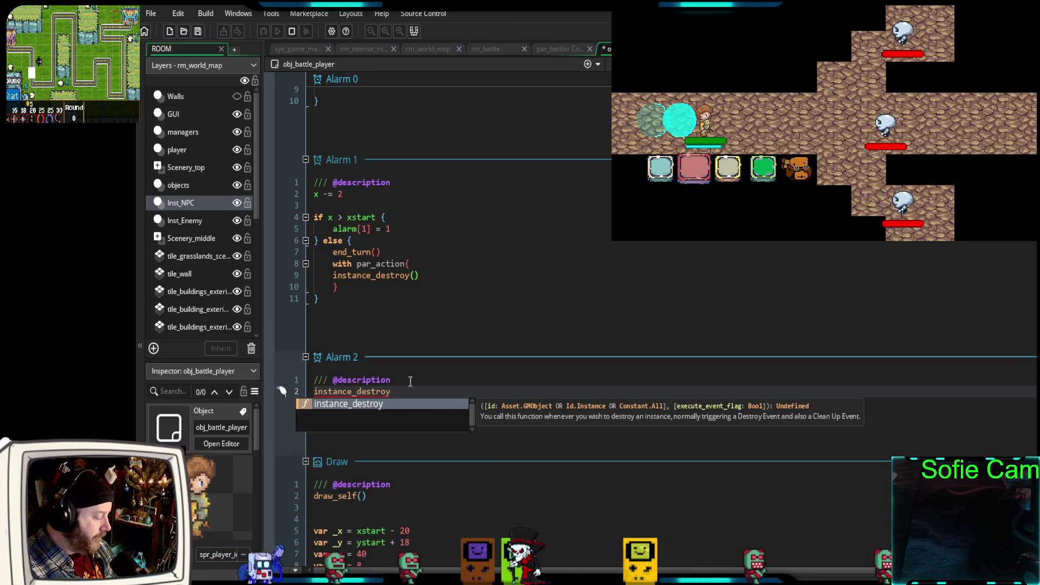
pyautogui.write('(')
pyautogui.write('obj_sh')
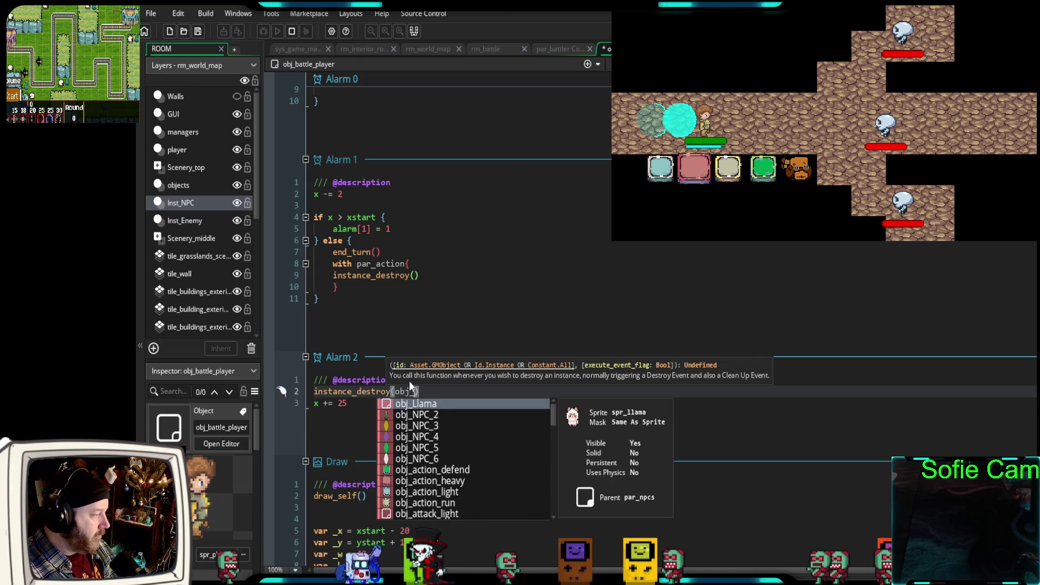
pyautogui.write('ield')
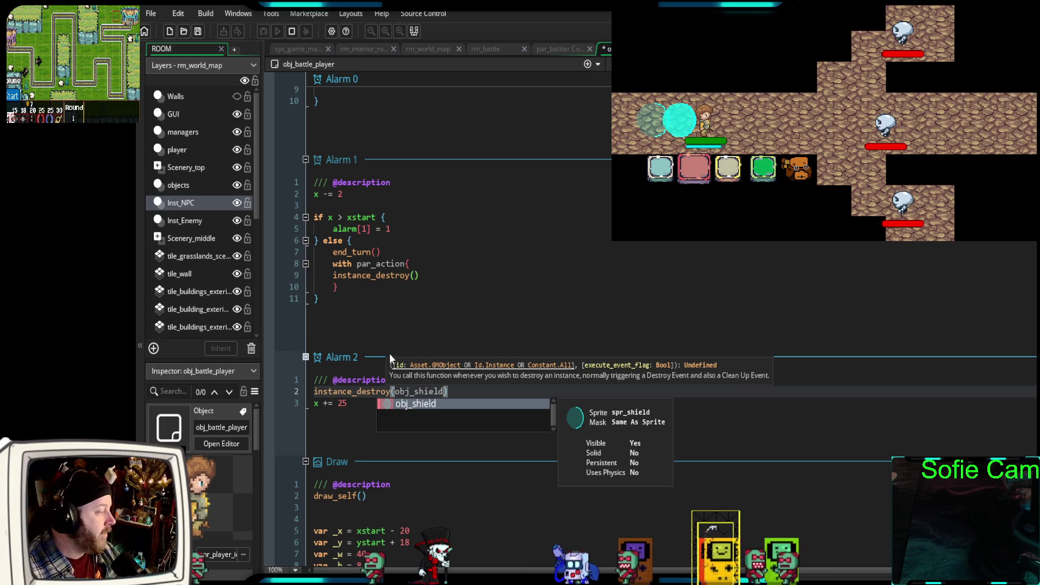
pyautogui.click(445, 401)
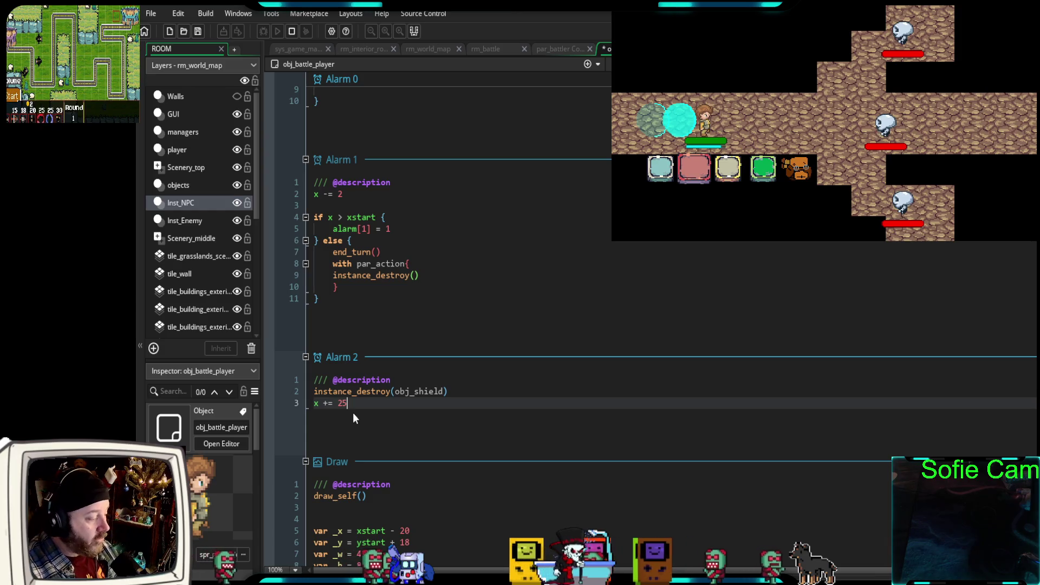
pyautogui.press('Return')
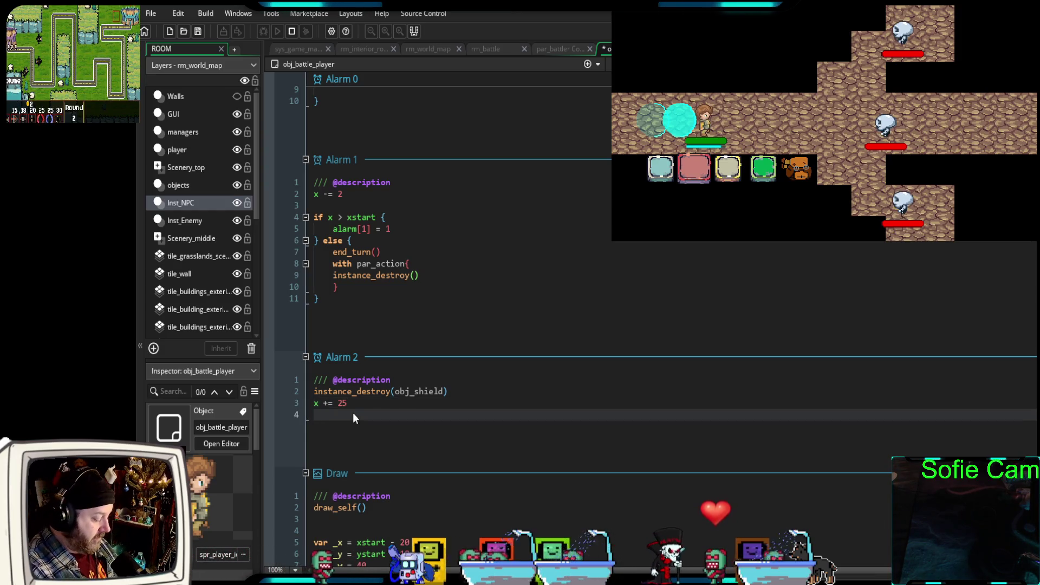
pyautogui.write('in')
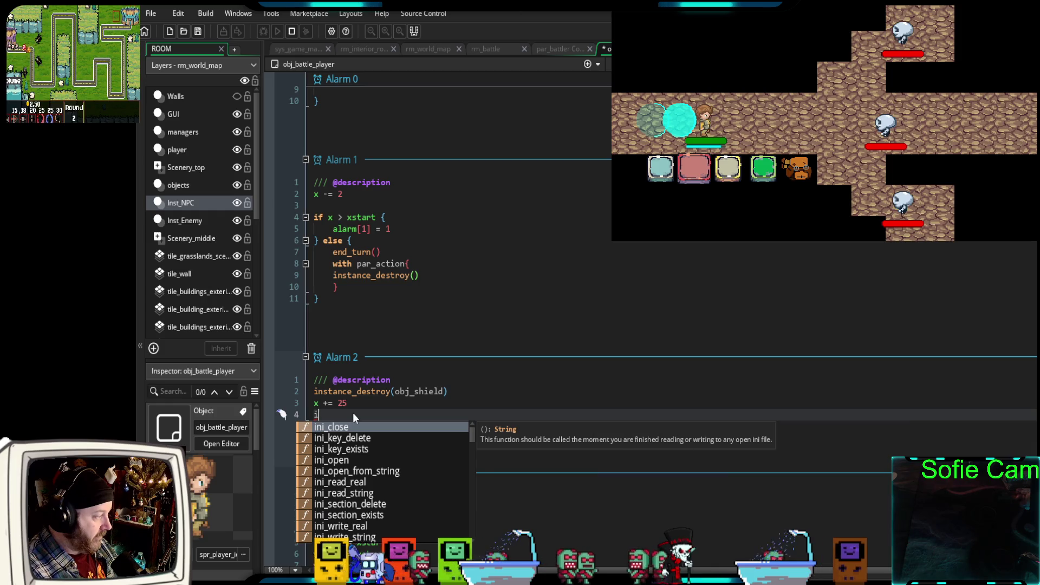
pyautogui.press('BackSpace')
pyautogui.press('BackSpace')
pyautogui.scroll(10, 496, 238)
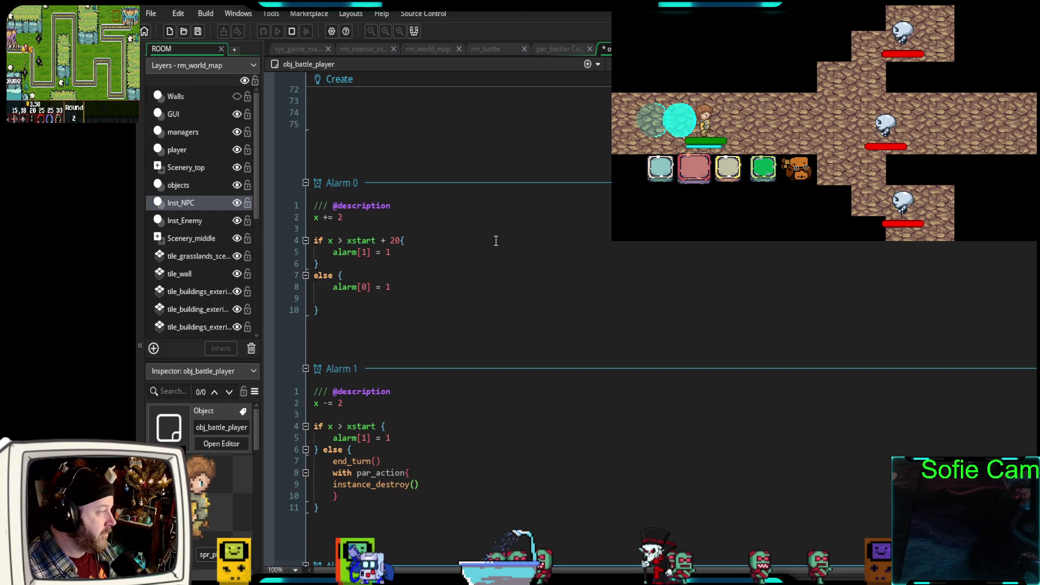
# - Paste instance_create_depth(x, y, -800, obj_shield) into Alarm 2 line 4 and start a debug run
pyautogui.moveTo(550, 183); pyautogui.dragTo(332, 183)
pyautogui.hotkey('ctrl', 'c')
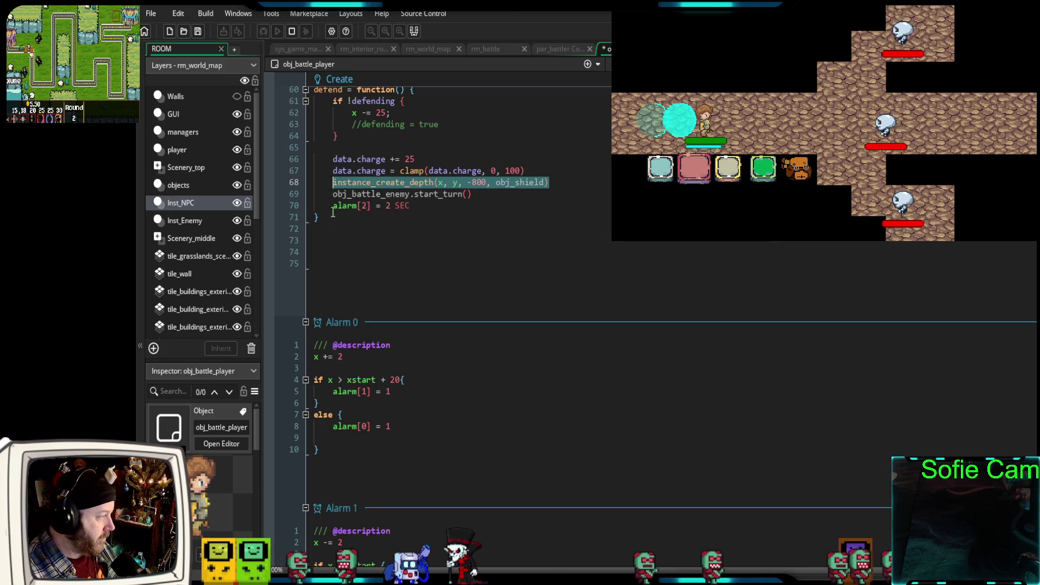
pyautogui.scroll(-10, 418, 285)
pyautogui.click(332, 343)
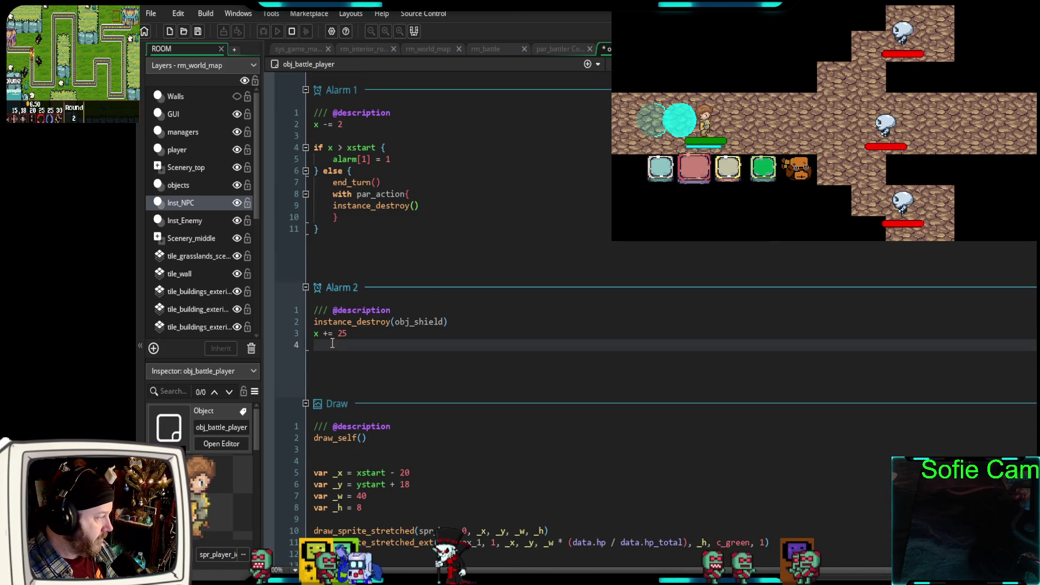
pyautogui.hotkey('ctrl', 'v')
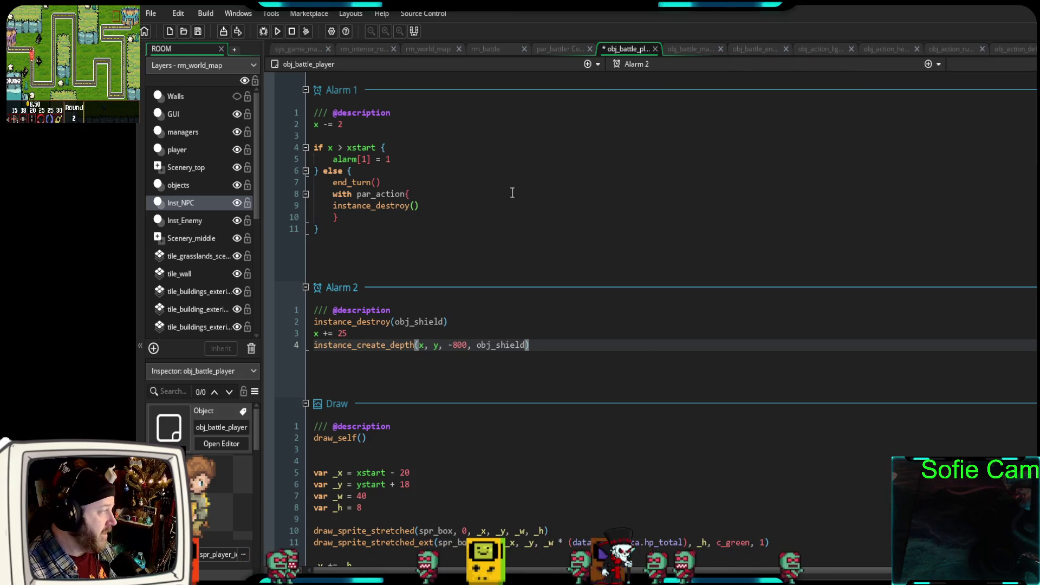
pyautogui.click(263, 34)
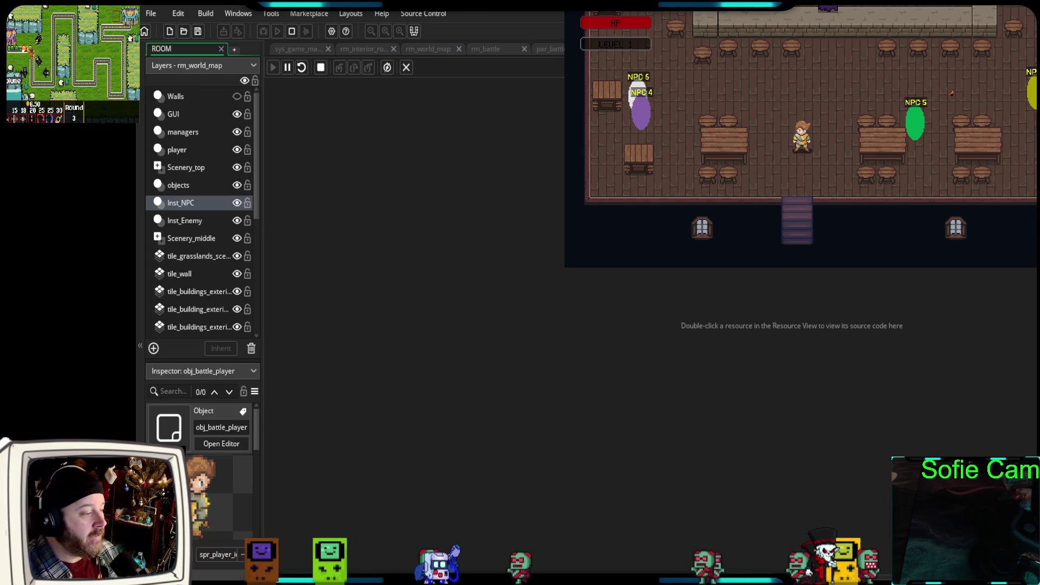
# - Walk to the tavern exit, press E to leave, and head down the road into the skeleton encounter
pyautogui.press('Down')
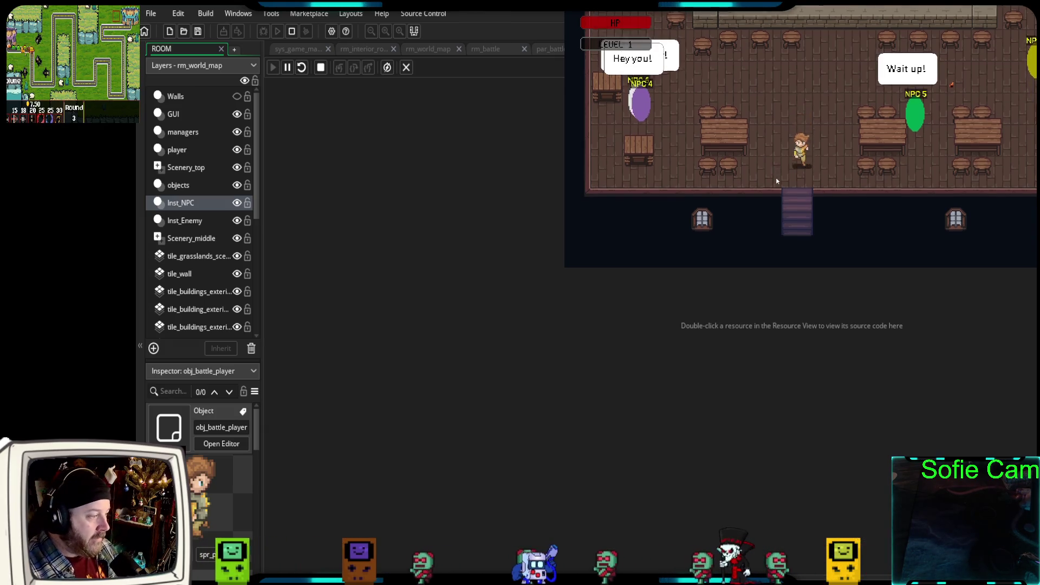
pyautogui.press('e')
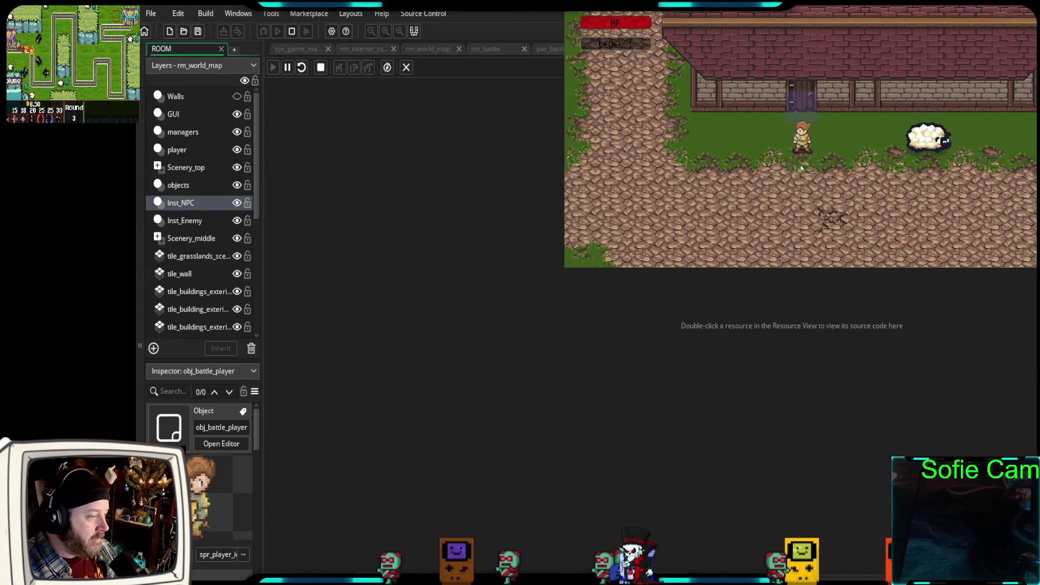
pyautogui.press('Down')
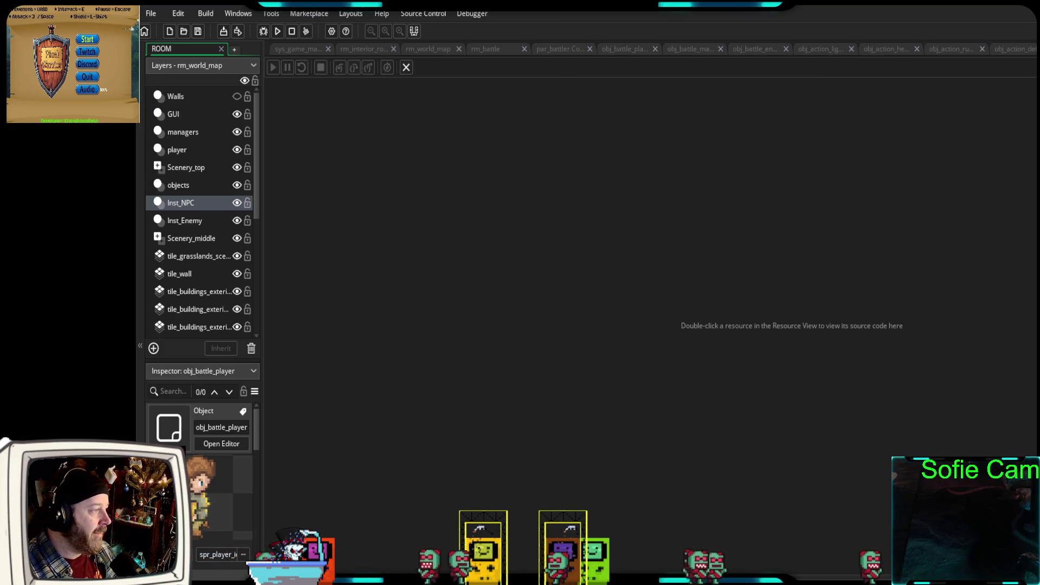
# - Review obj_battle_player's action button creation lines, then bring up obj_battle_manager_2's Create code
pyautogui.click(633, 50)
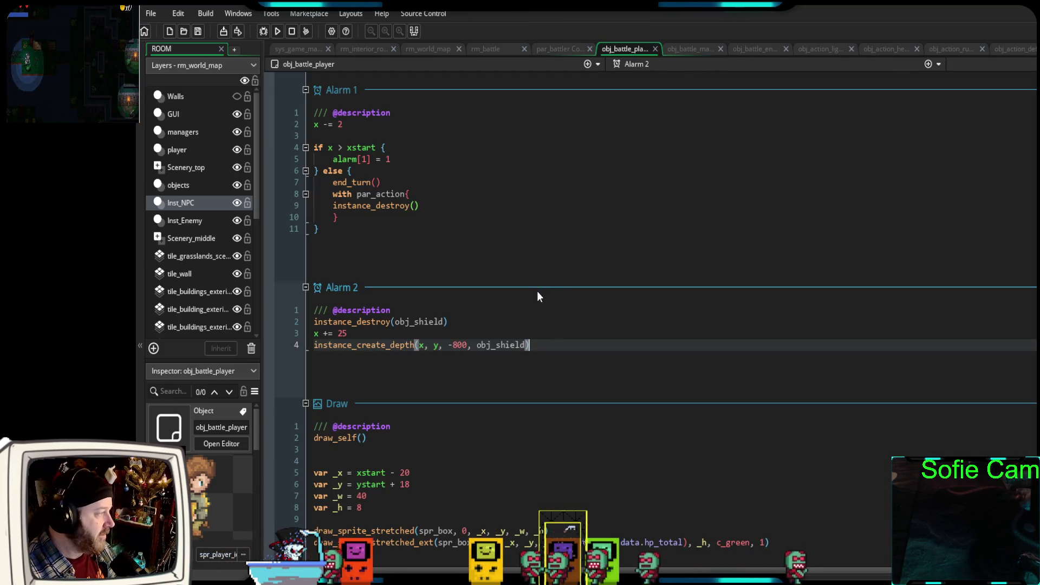
pyautogui.scroll(10, 554, 275)
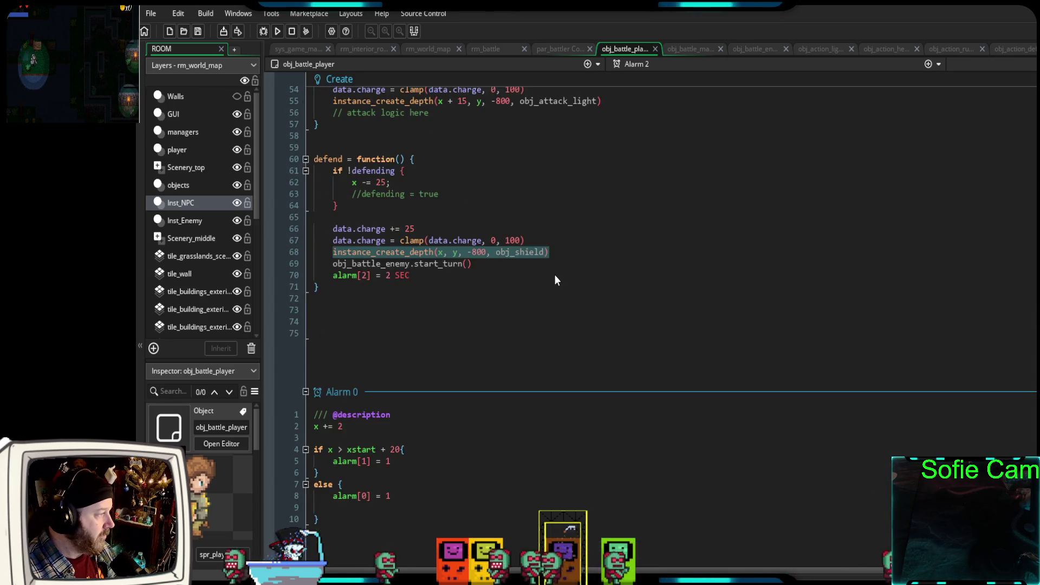
pyautogui.scroll(10, 555, 275)
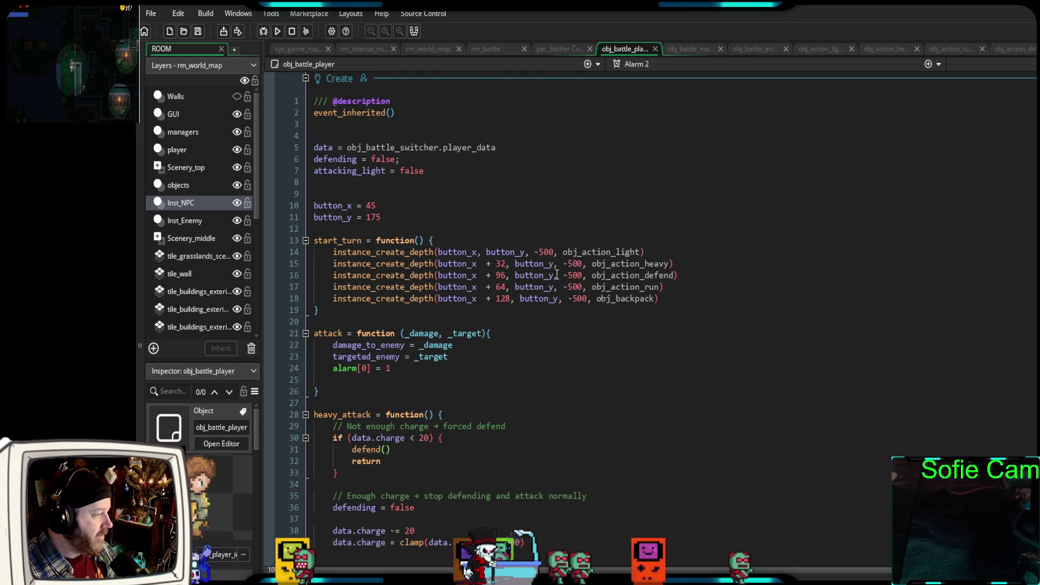
pyautogui.click(658, 275)
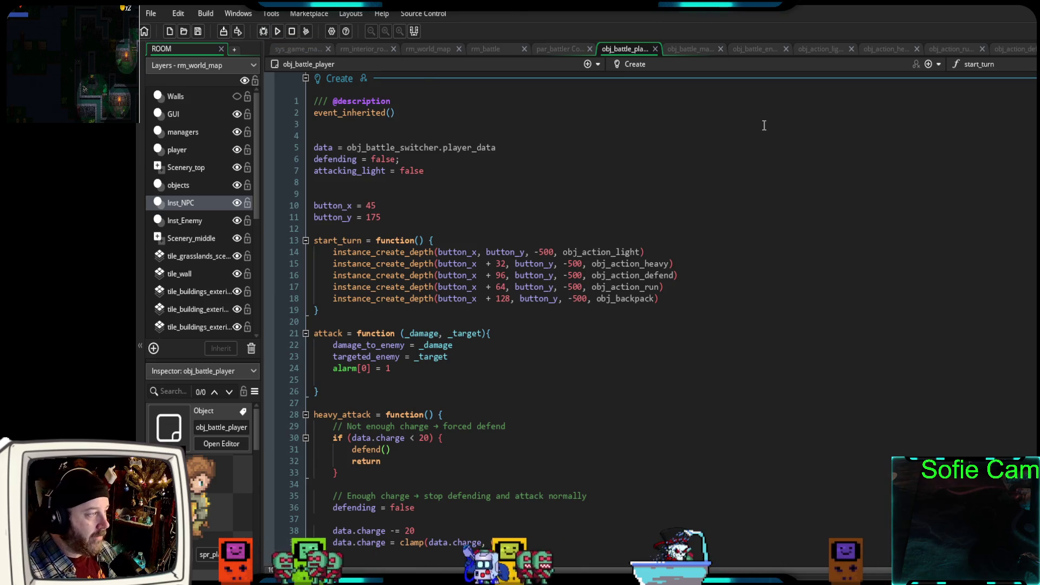
pyautogui.click(678, 48)
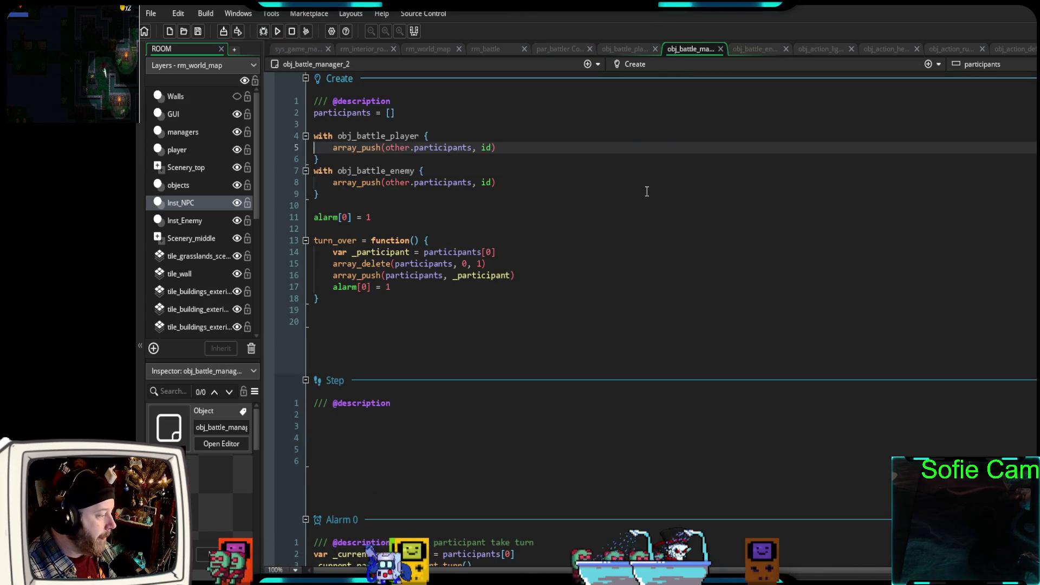
# - Read through obj_battle_manager_2's events, then view the rm_battle room with the player and three skeletons
pyautogui.scroll(-2, 644, 188)
pyautogui.scroll(-6, 644, 188)
pyautogui.scroll(8, 638, 181)
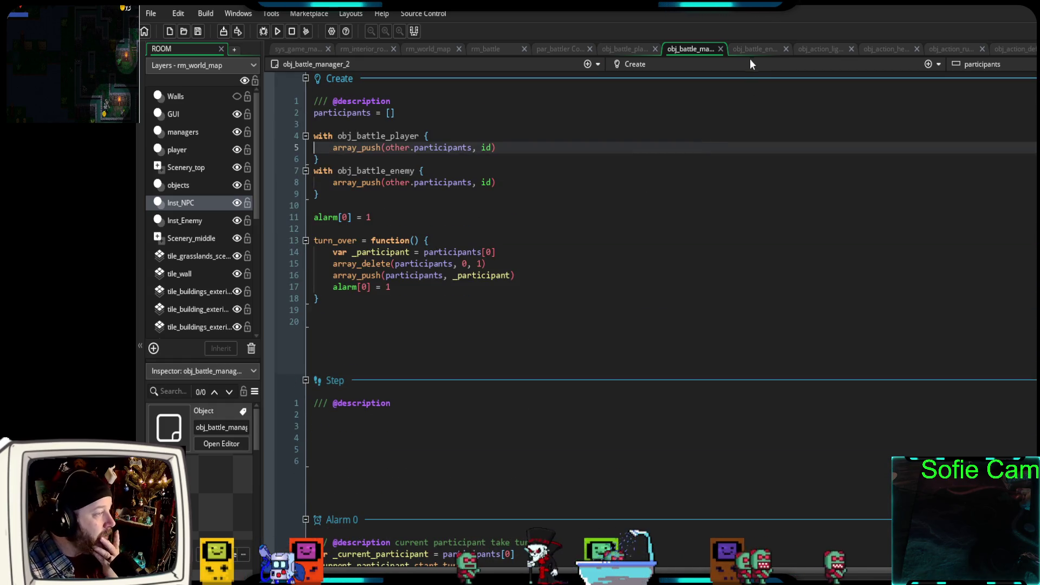
pyautogui.click(489, 47)
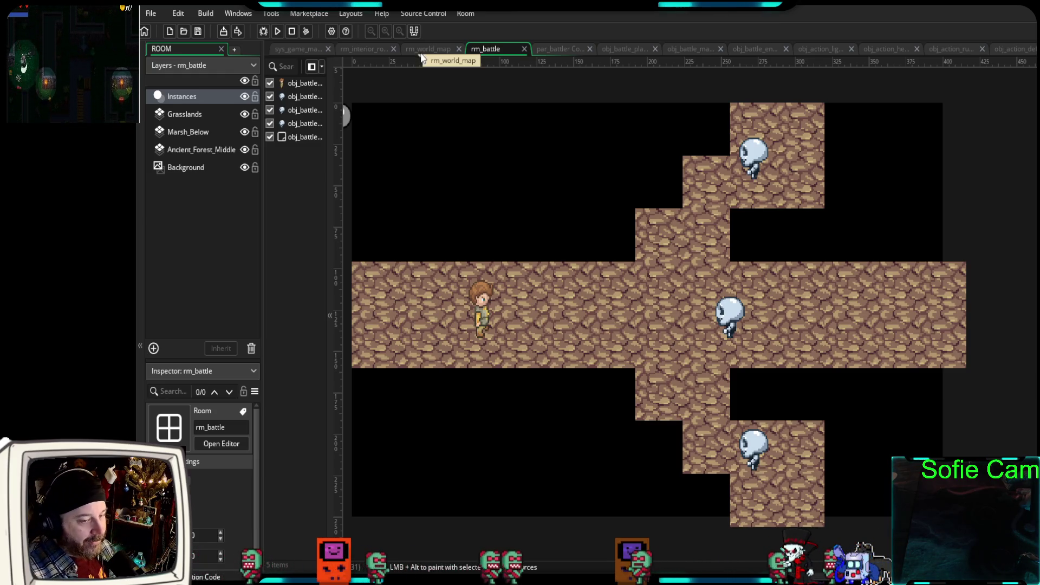
# - Bring up the rm_world_map room and zoom in and out to inspect it
pyautogui.click(422, 56)
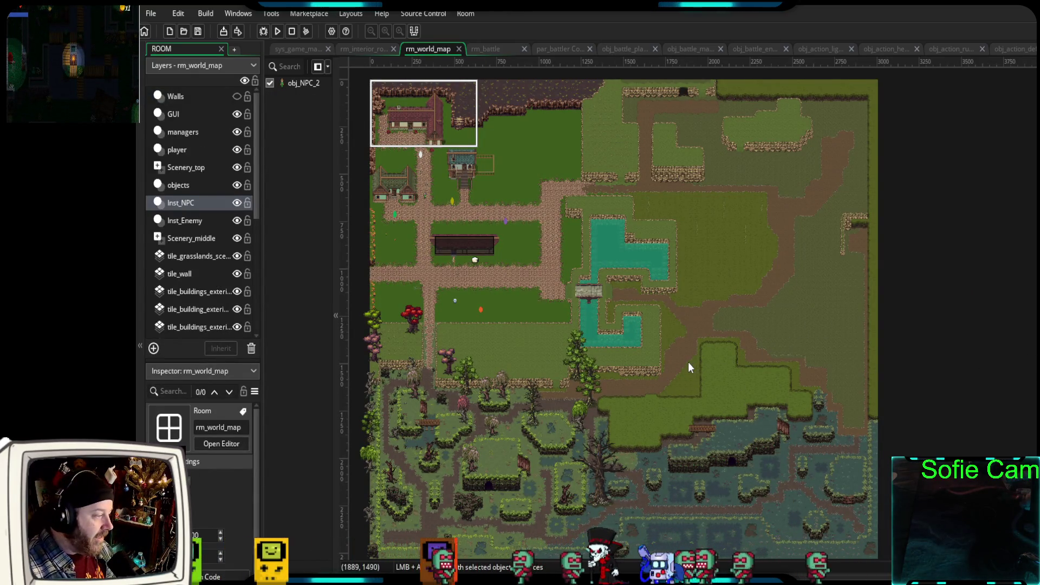
pyautogui.scroll(2, 685, 361)
pyautogui.scroll(5, 642, 389)
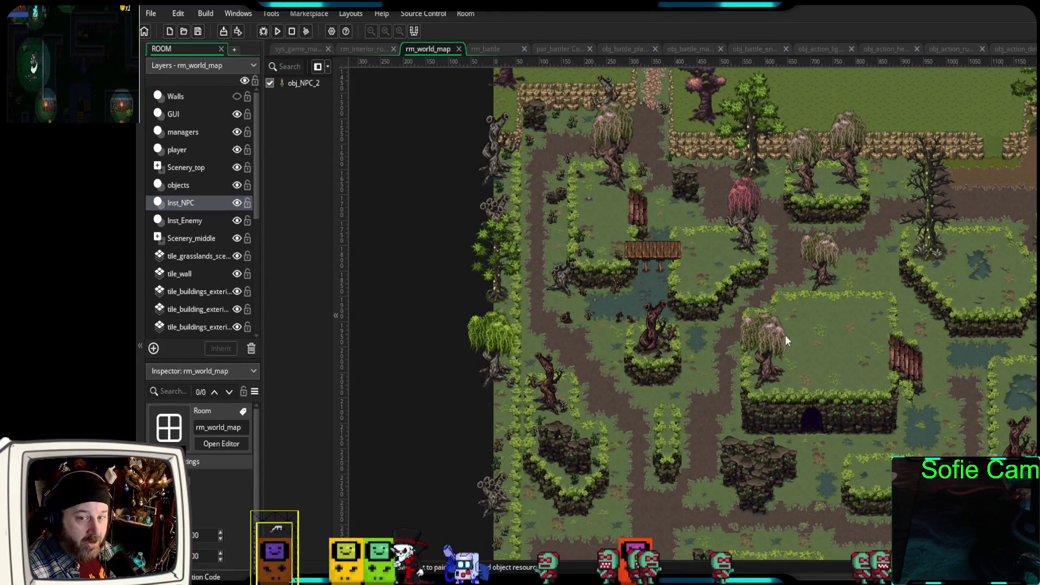
pyautogui.scroll(-2, 548, 350)
pyautogui.scroll(-1, 782, 404)
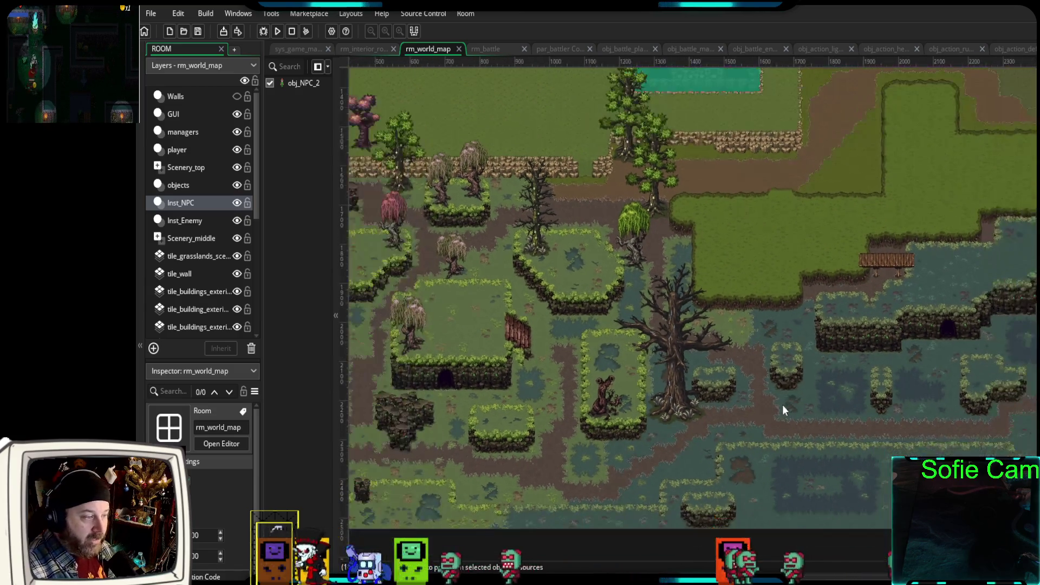
pyautogui.scroll(10, 972, 244)
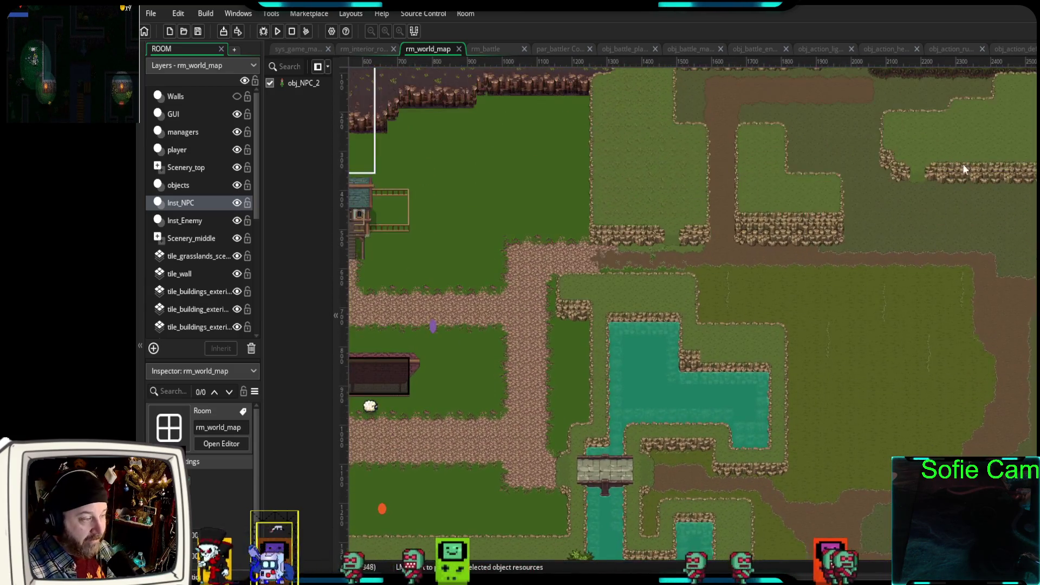
pyautogui.scroll(-1, 867, 374)
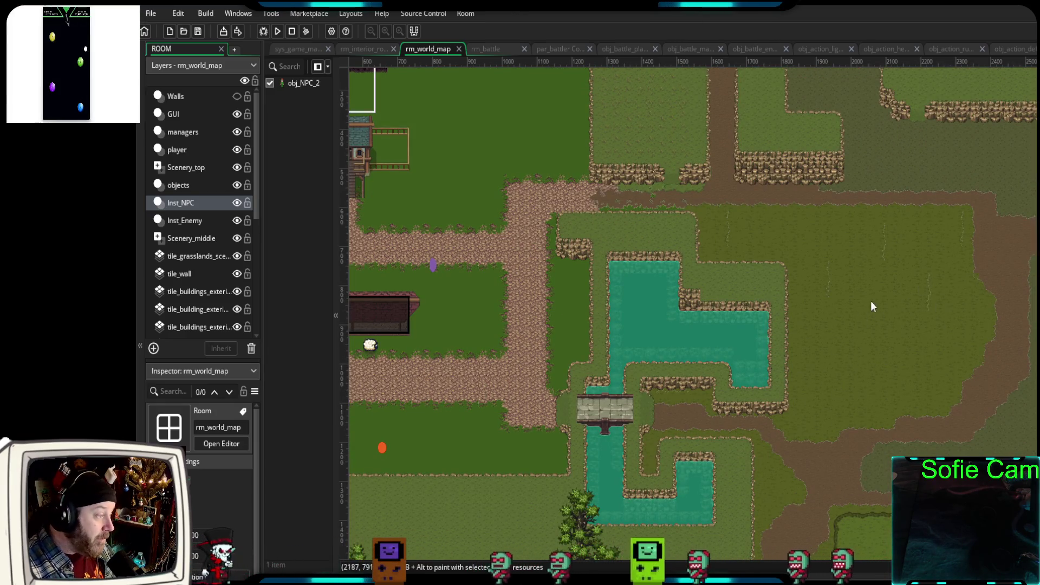
# - Pan around the world map, then launch the game with the debugger
pyautogui.hscroll(-10, 873, 307)
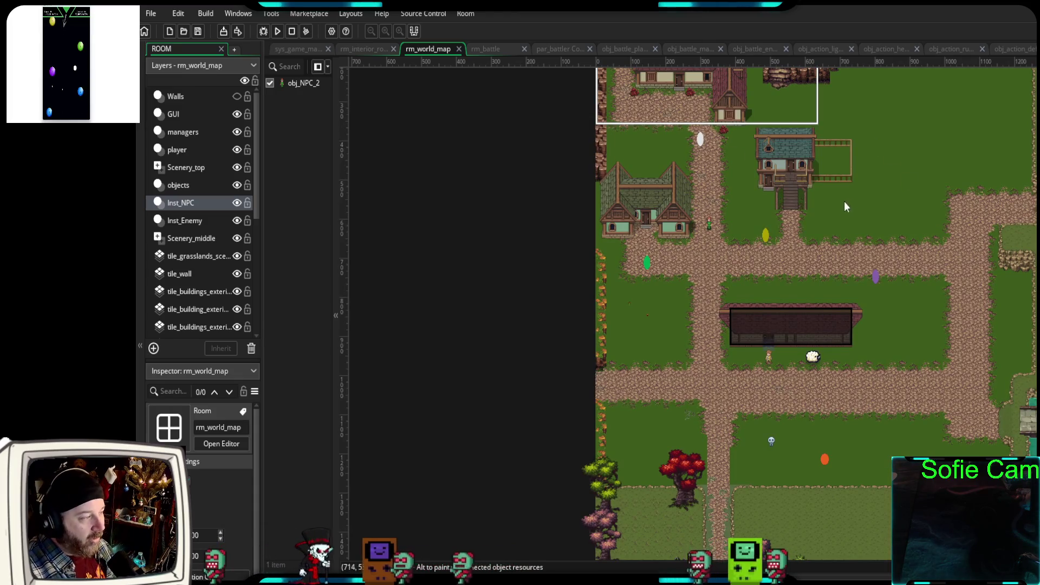
pyautogui.scroll(2, 840, 202)
pyautogui.scroll(2, 817, 323)
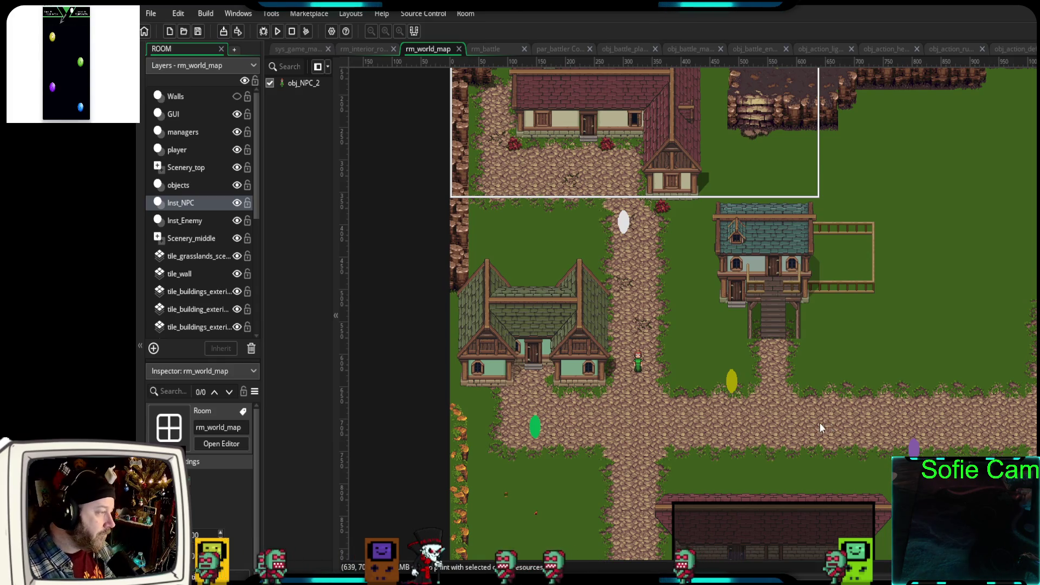
pyautogui.scroll(-2, 820, 423)
pyautogui.scroll(-1, 608, 354)
pyautogui.scroll(-2, 607, 350)
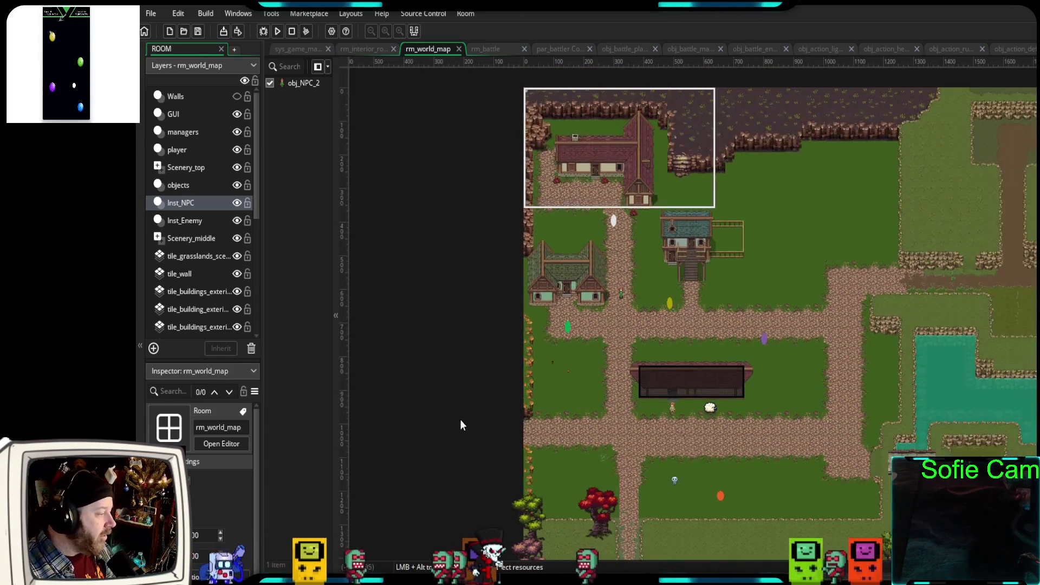
pyautogui.click(263, 32)
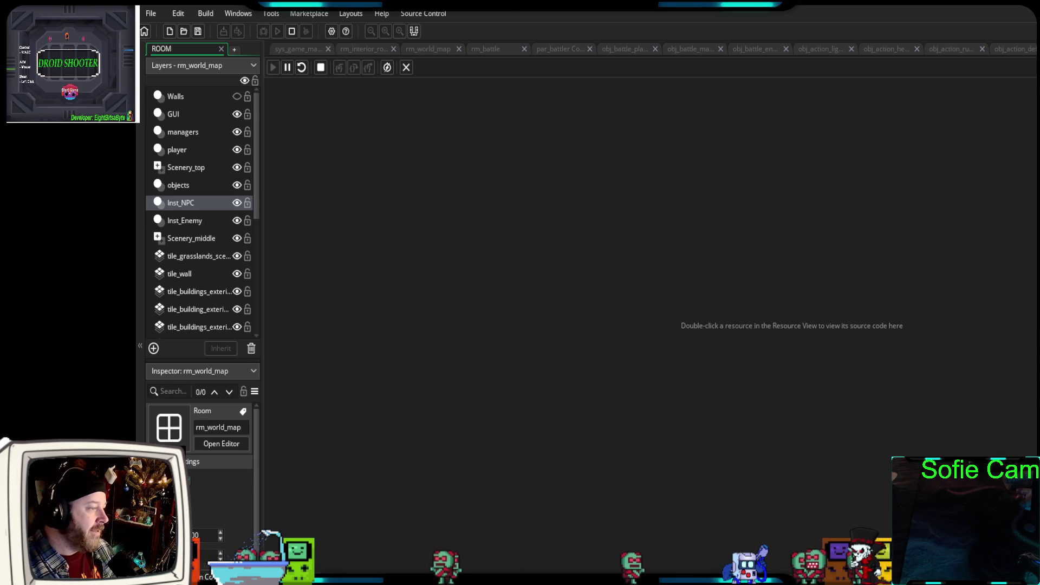
# - Walk the player out of the tavern, along the building and down onto the path
pyautogui.press('Down')
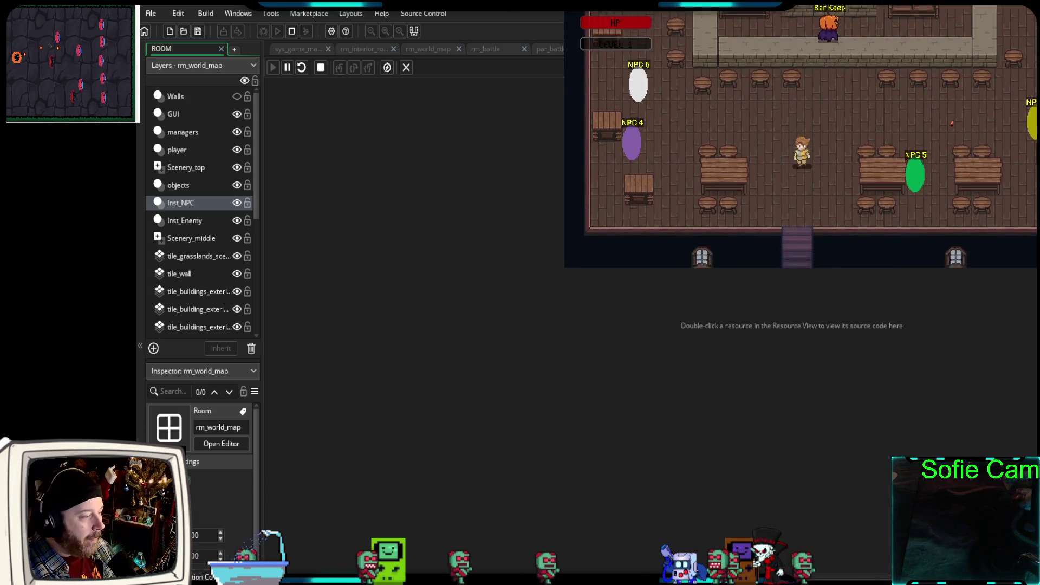
pyautogui.press('Down')
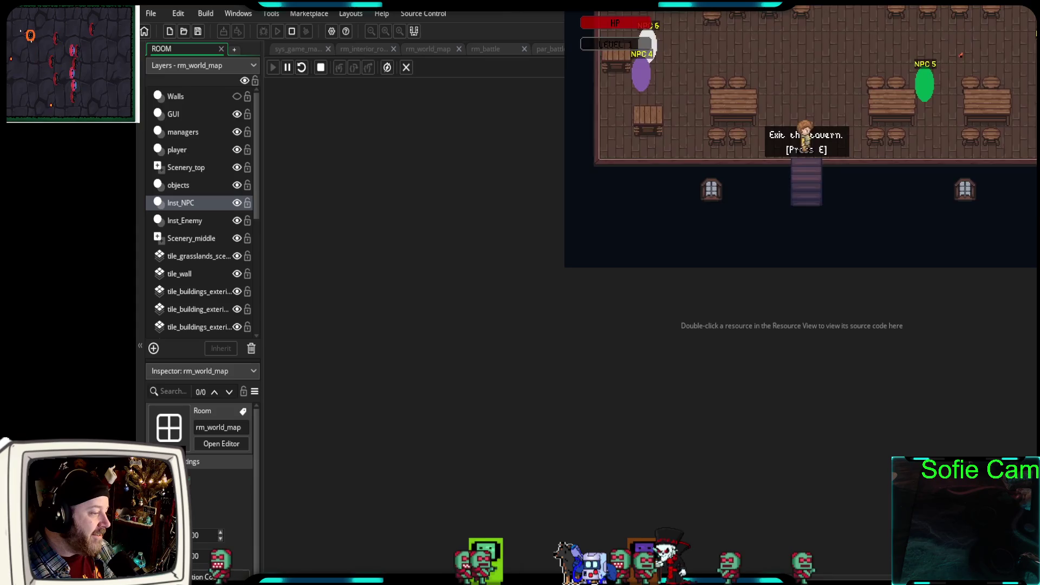
pyautogui.press('Left')
pyautogui.press('Up')
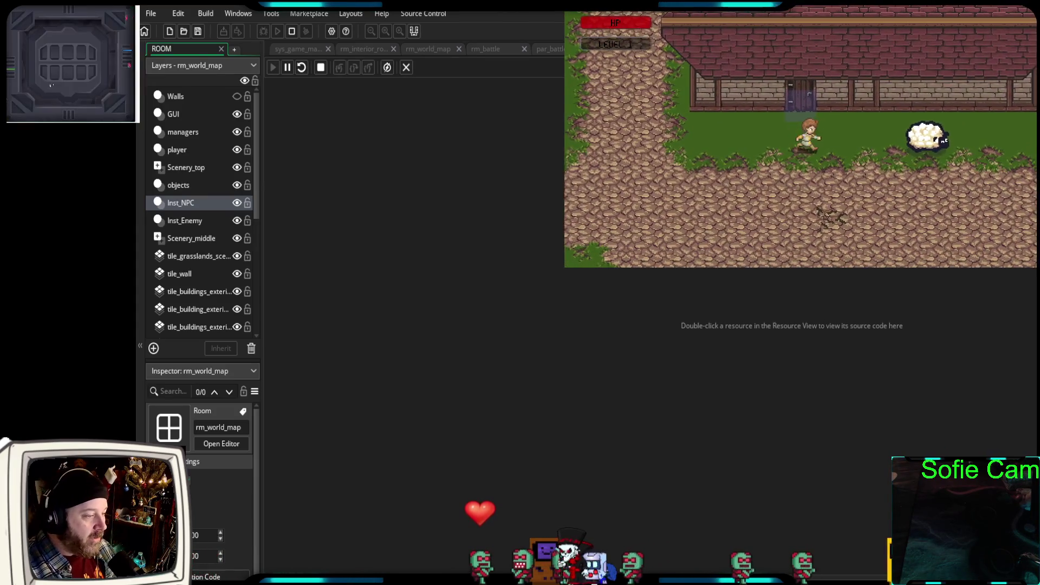
pyautogui.press('Left')
pyautogui.press('Down')
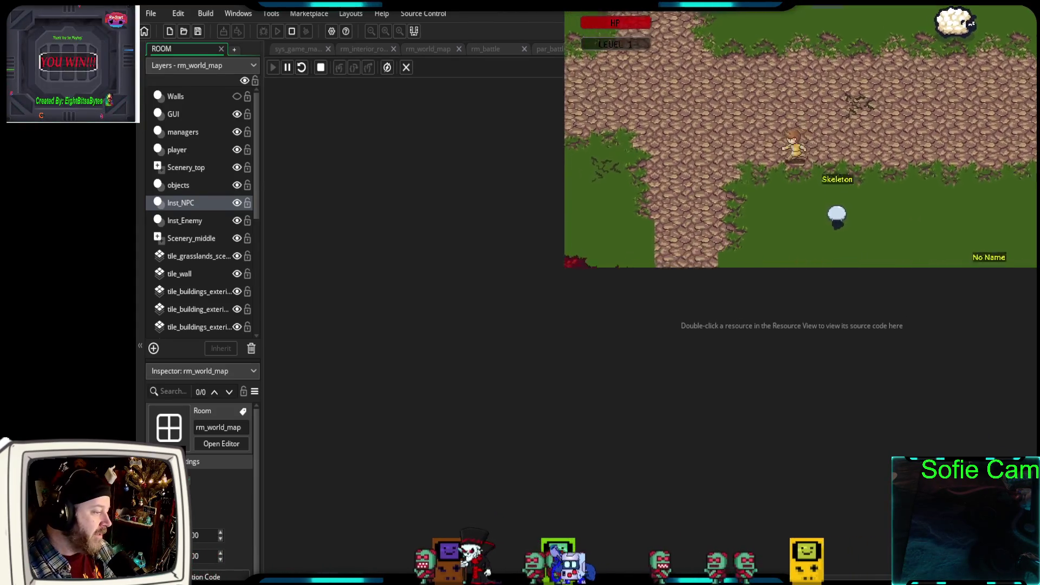
# - Walk past the house and down the path into the Skeleton to start the battle
pyautogui.press('Up')
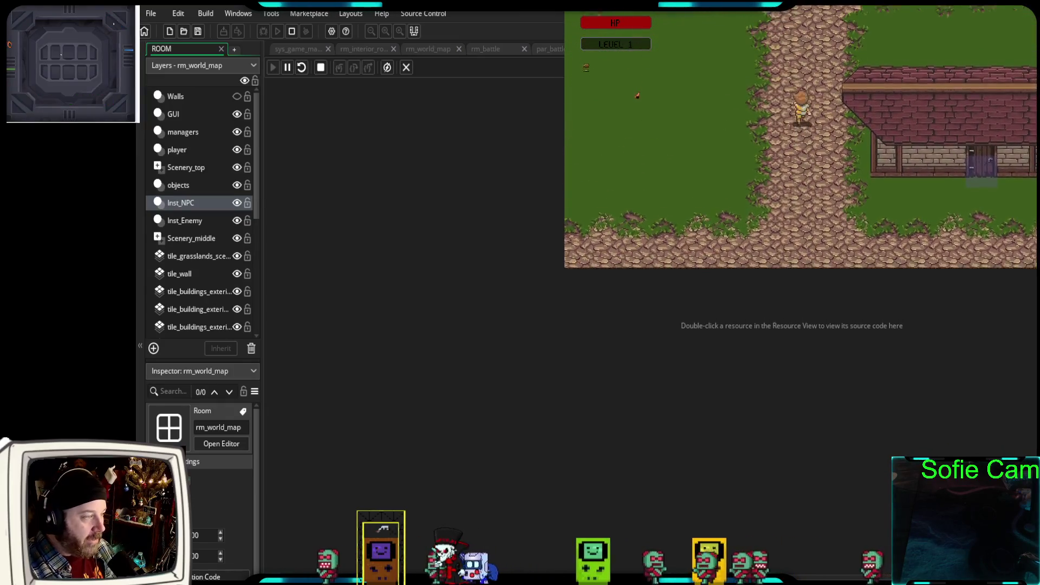
pyautogui.press('Up')
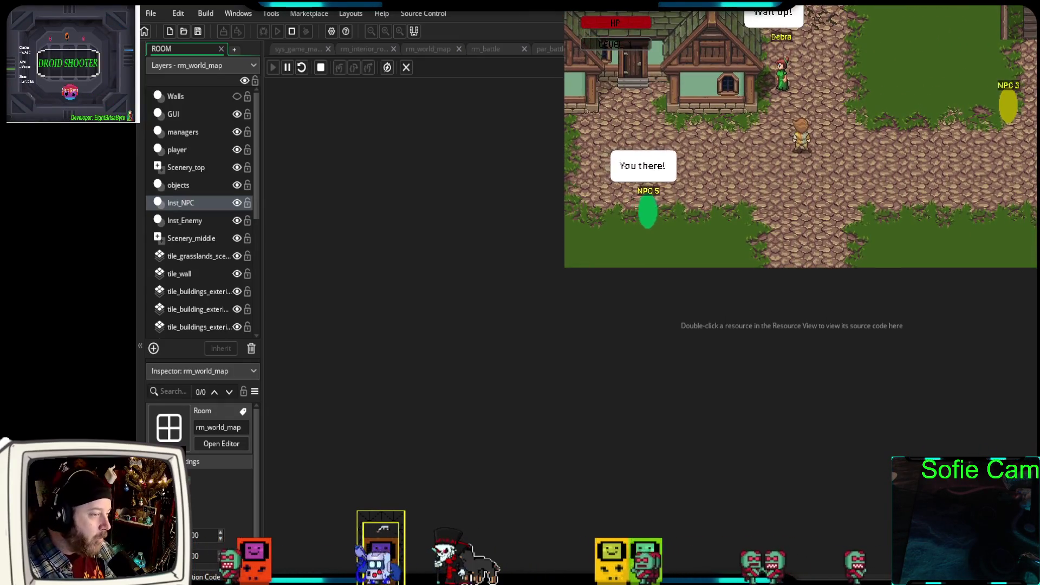
pyautogui.press('Right')
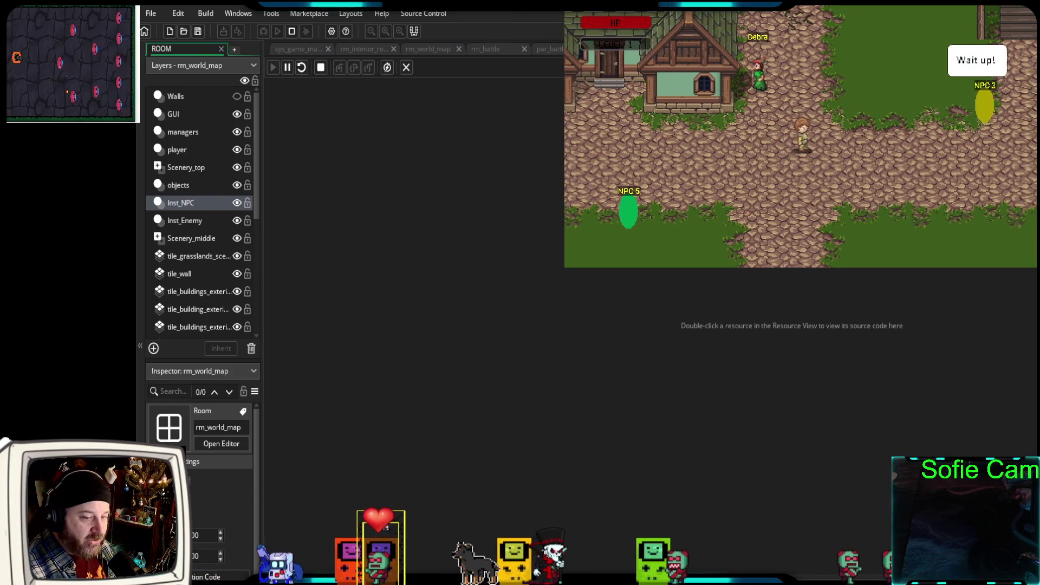
pyautogui.press('Left')
pyautogui.press('Down')
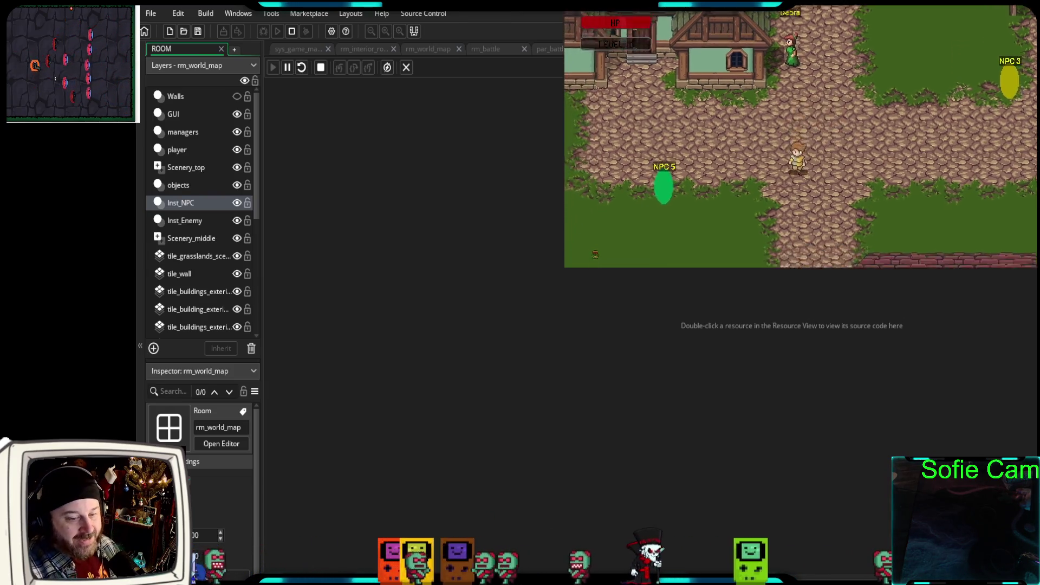
pyautogui.press('Down')
pyautogui.press('Right')
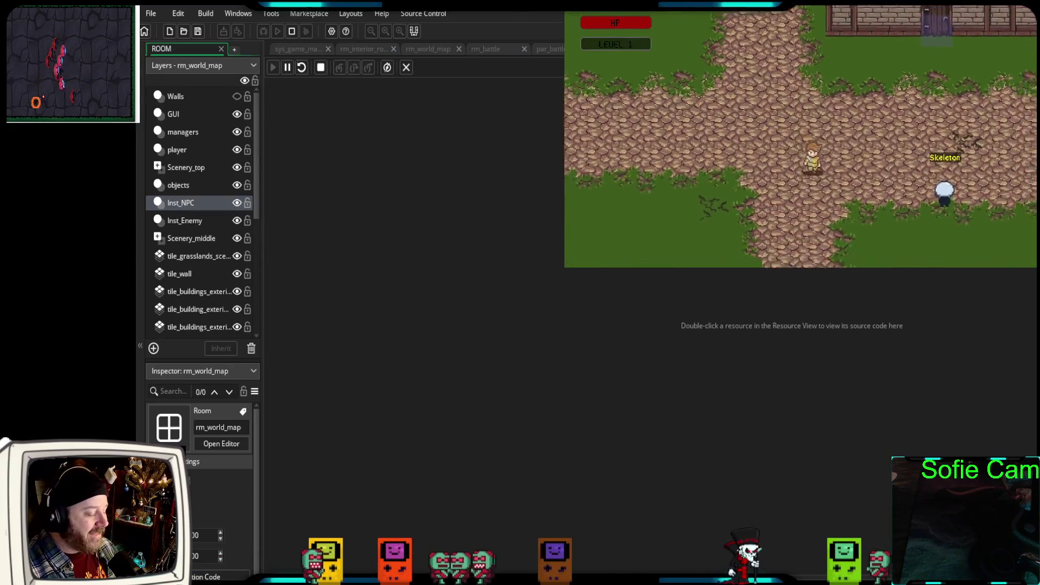
pyautogui.press('Right')
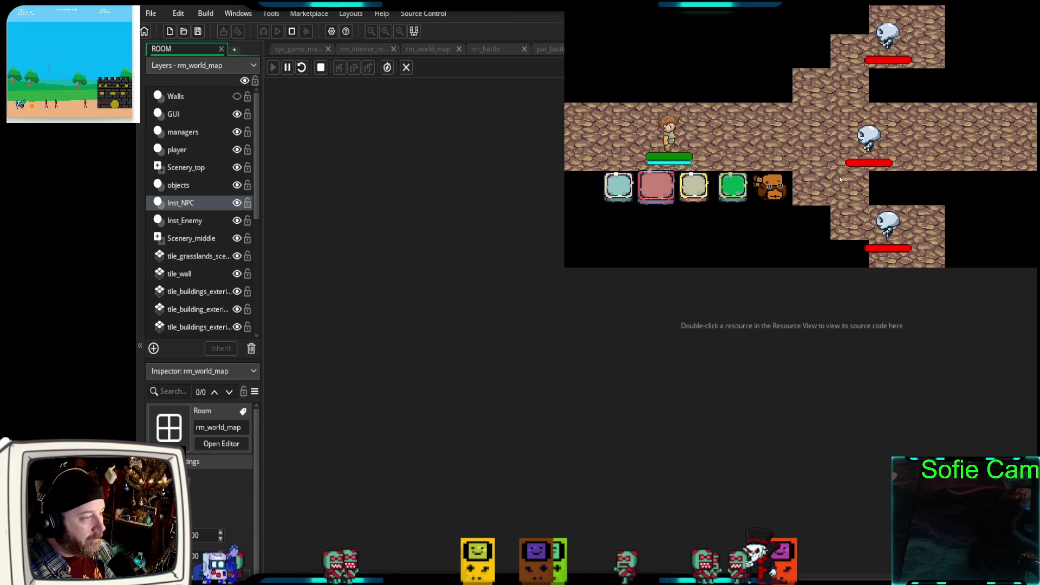
# - Take the player's turn by using the pink attack action against the skeletons
pyautogui.press('Return')
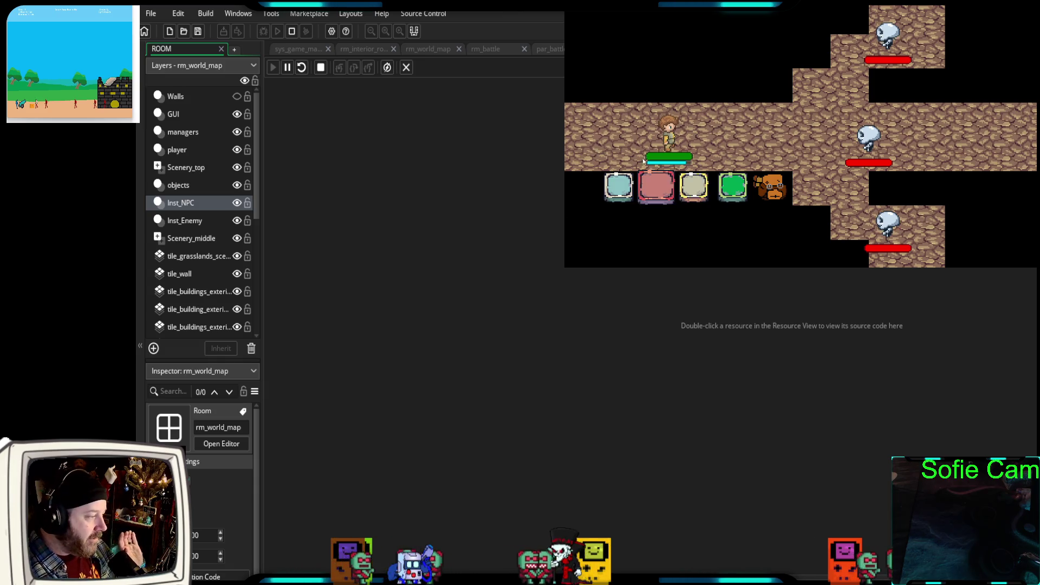
pyautogui.click(658, 189)
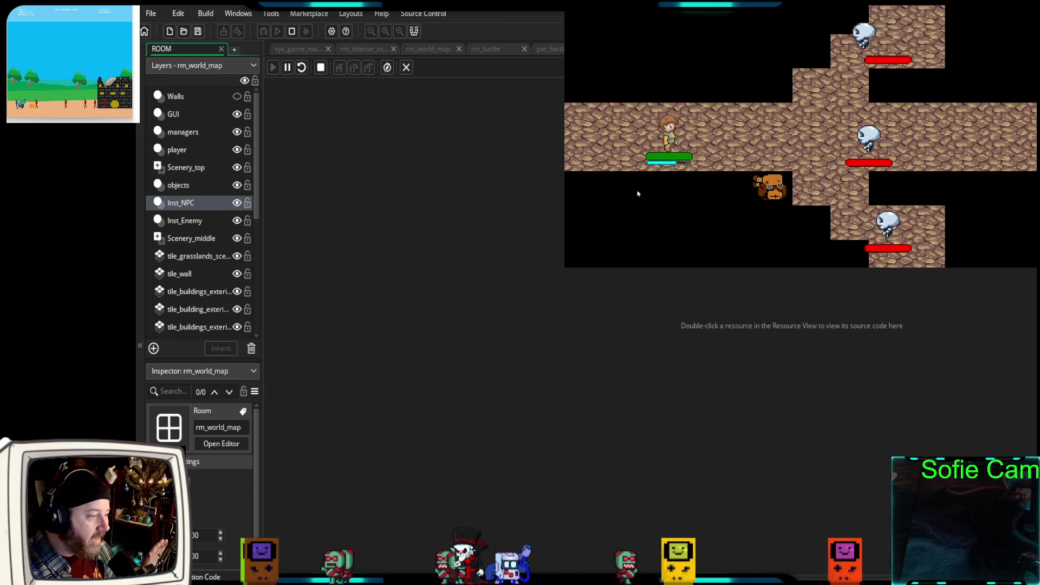
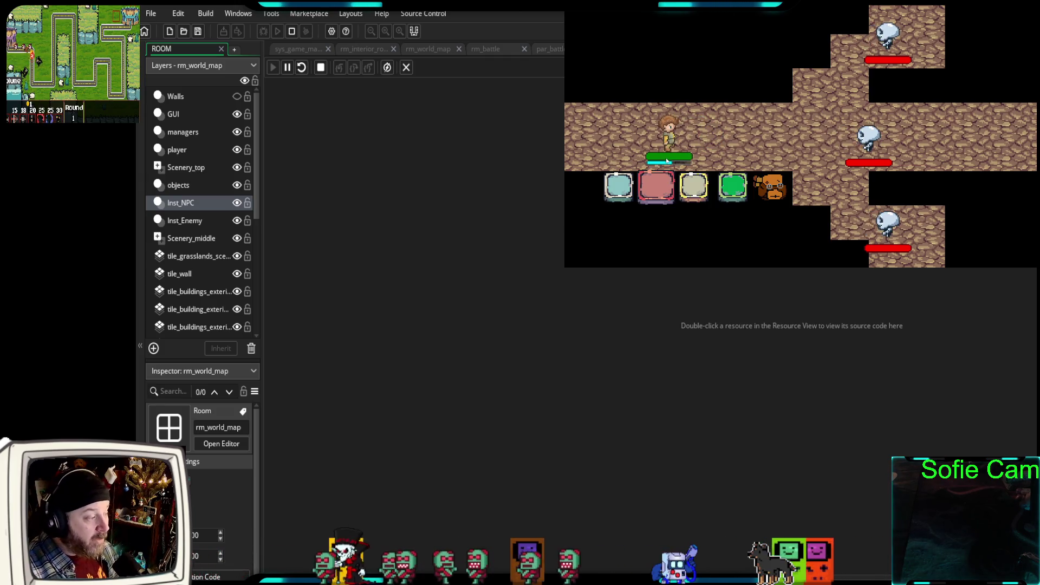
# - Test the Defend card in the battle, then select the defend button's 96 offset in obj_battle_player Create
pyautogui.click(736, 189)
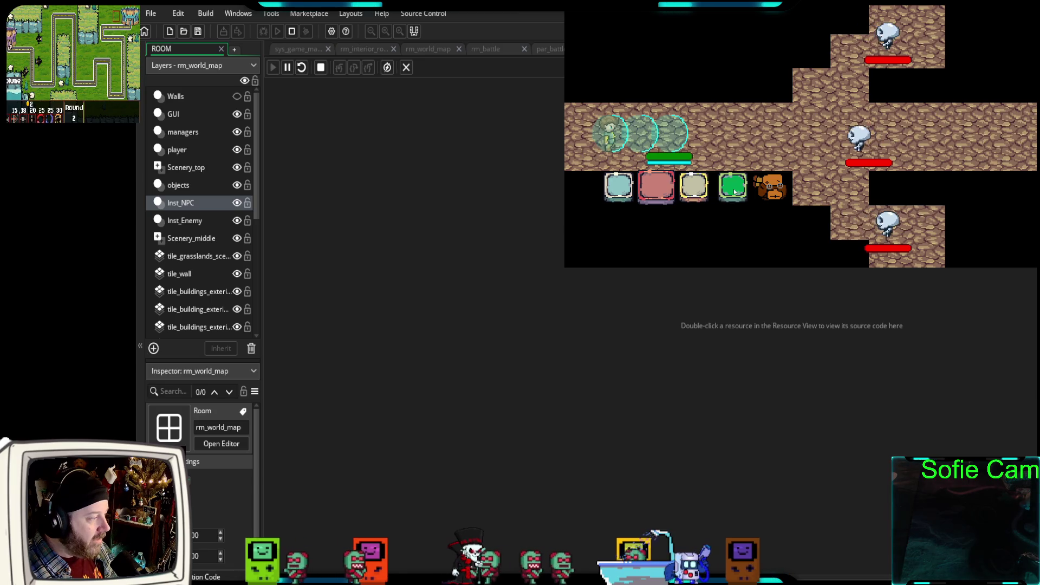
pyautogui.click(620, 186)
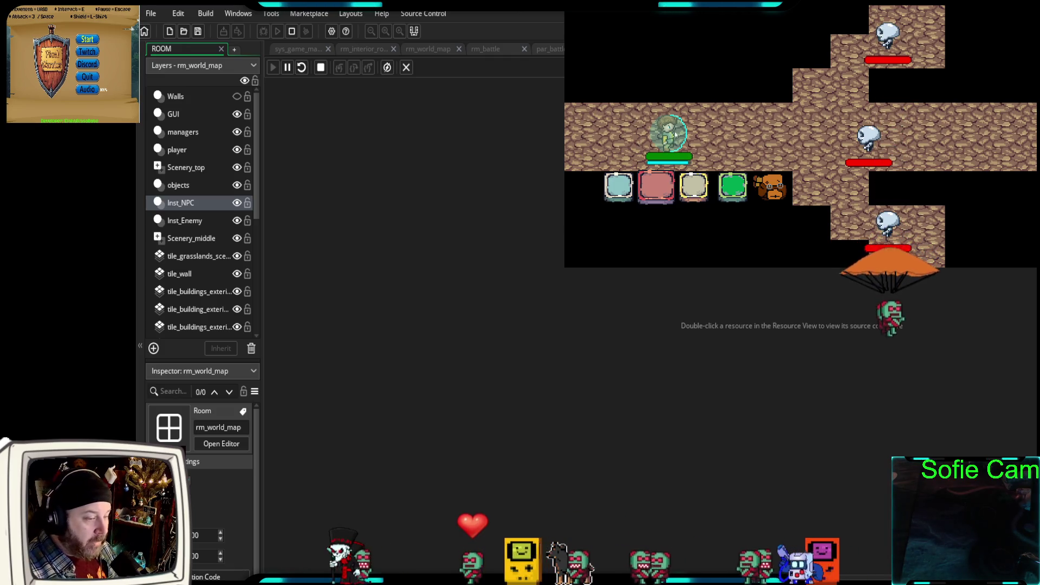
pyautogui.press('Return')
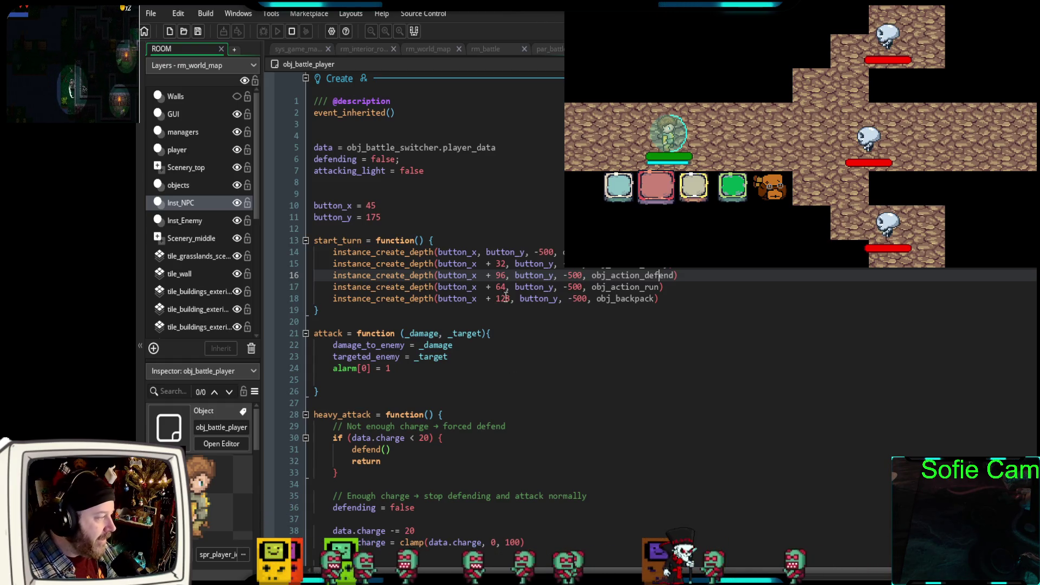
pyautogui.doubleClick(500, 275)
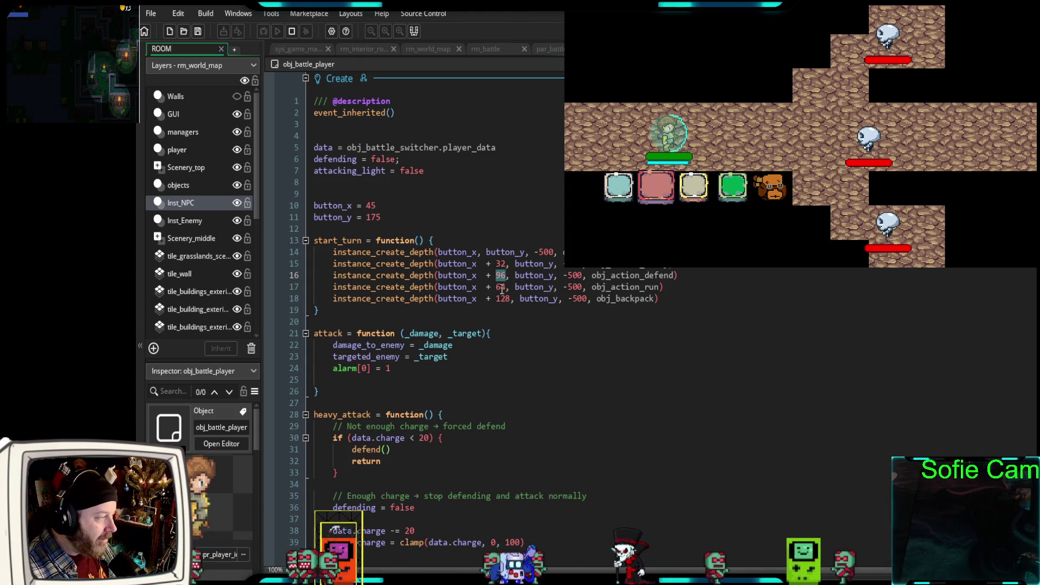
# - Swap the start_turn offsets so the defend button is at button_x + 64 and run at + 96
pyautogui.click(501, 287)
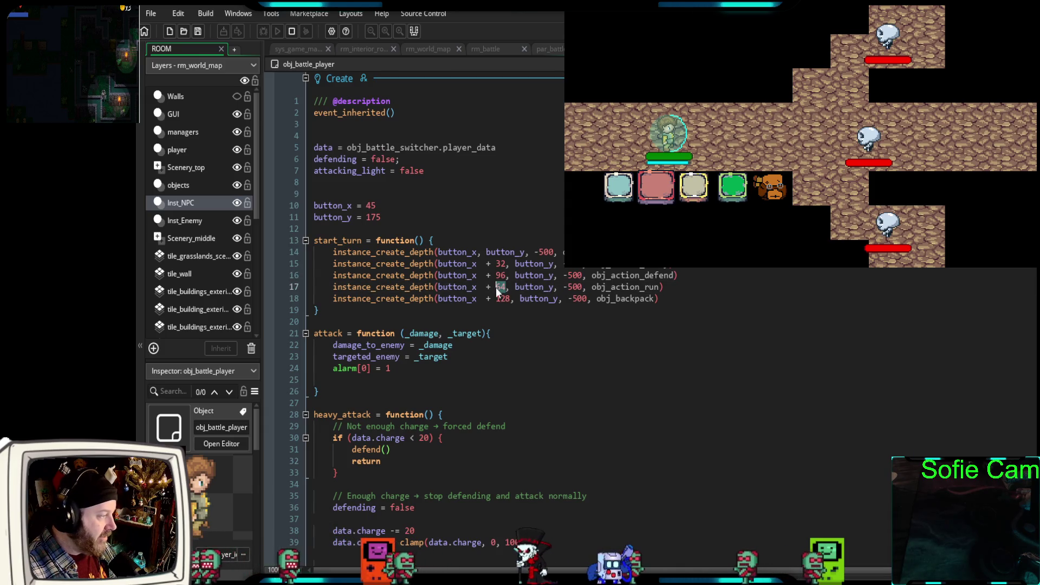
pyautogui.write('96')
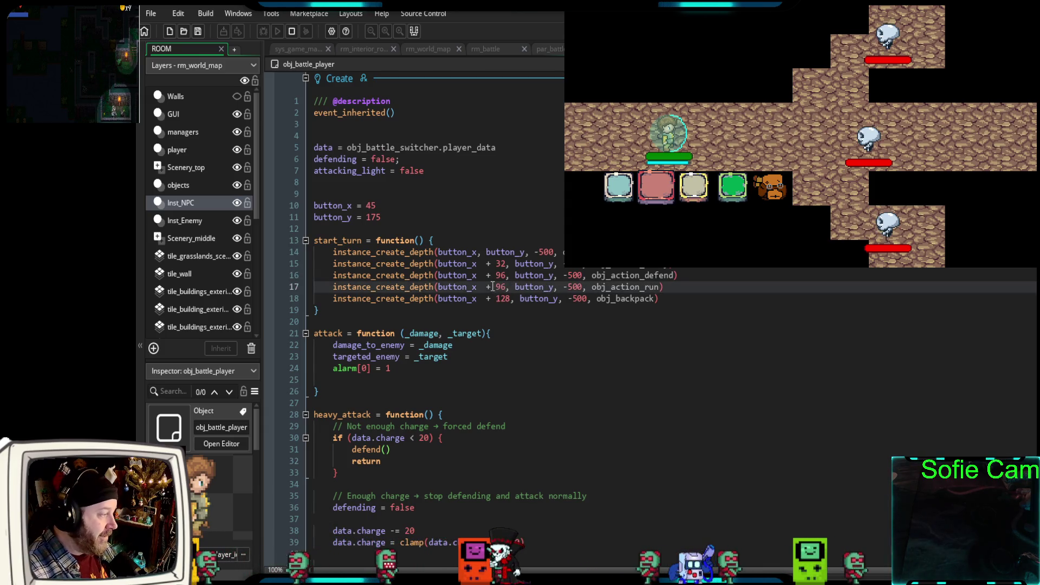
pyautogui.doubleClick(501, 275)
pyautogui.write('64')
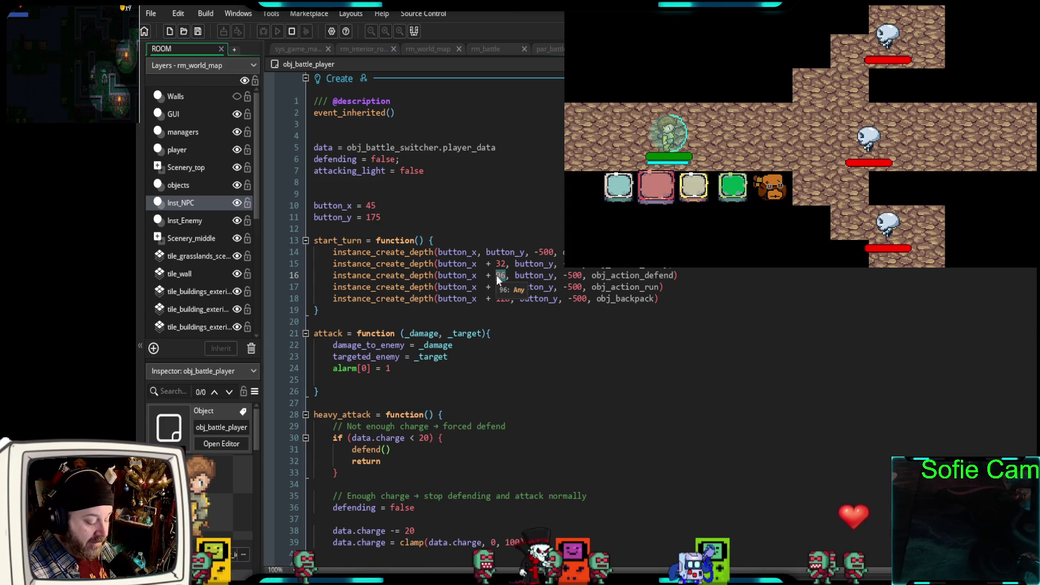
pyautogui.click(495, 322)
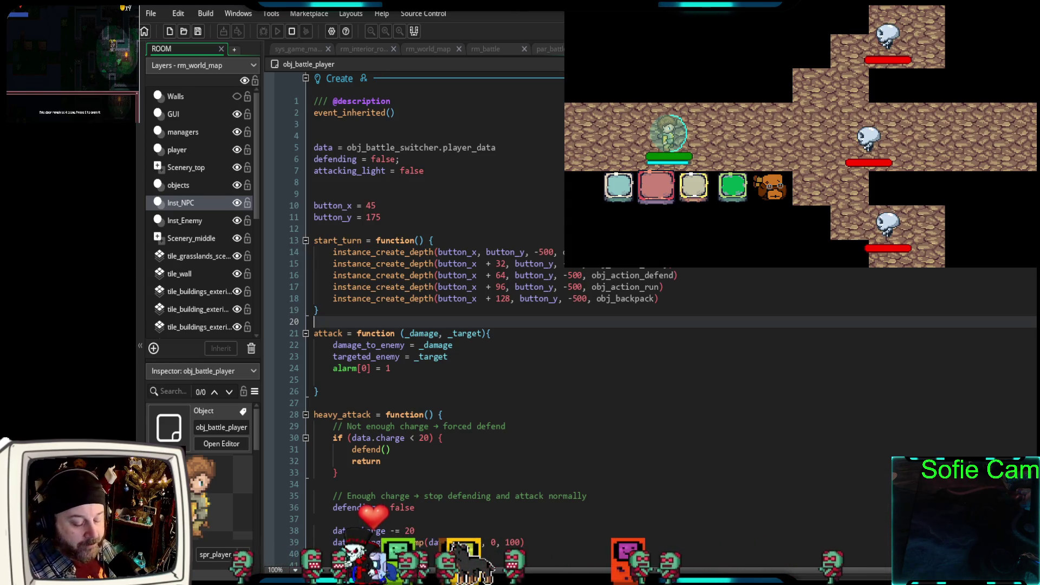
pyautogui.scroll(-10, 682, 322)
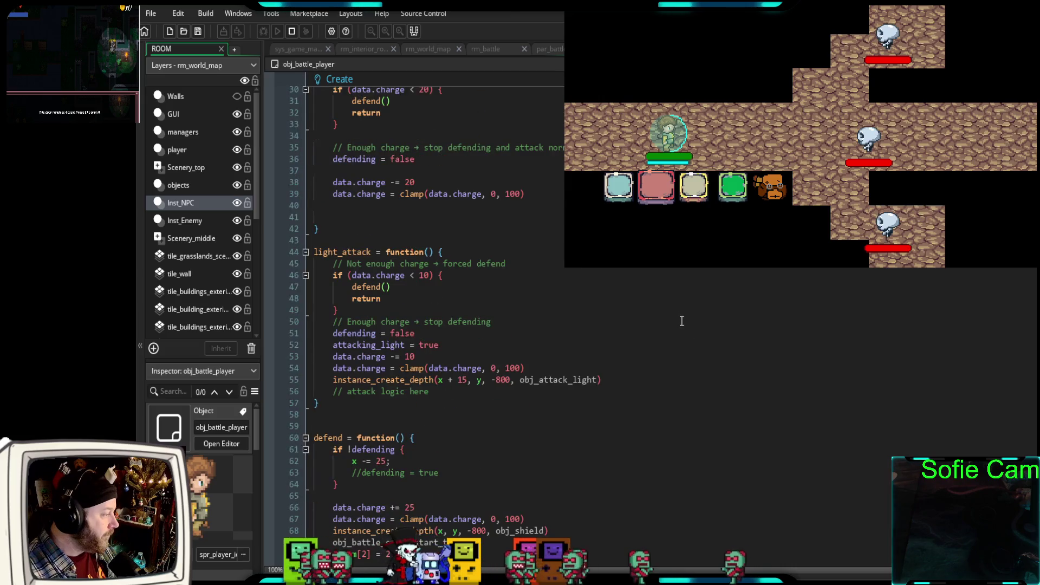
# - Scroll to Alarm 2 and highlight its obj_shield destroy and recreate lines
pyautogui.scroll(-4, 678, 322)
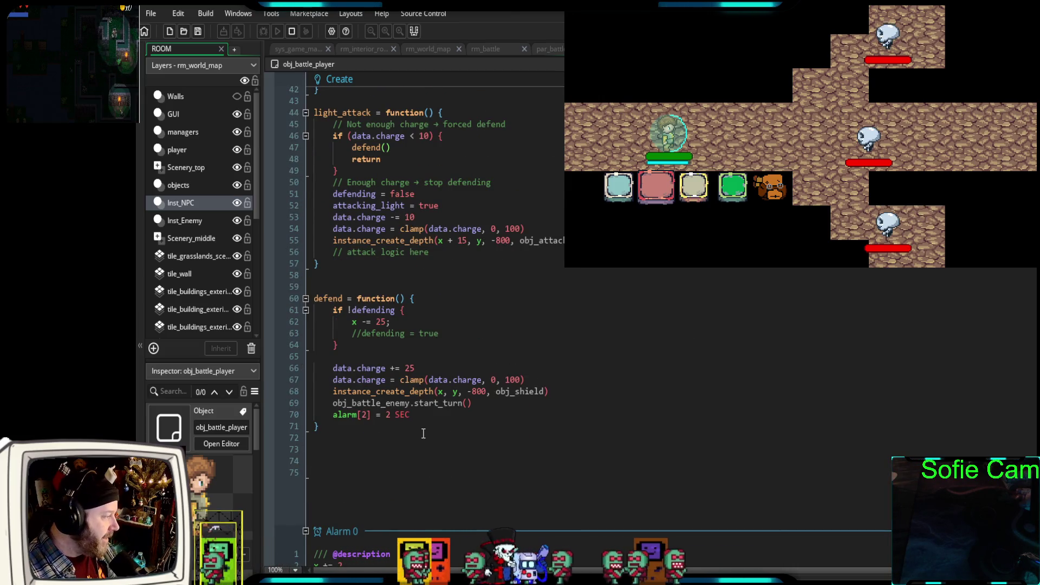
pyautogui.scroll(-4, 424, 433)
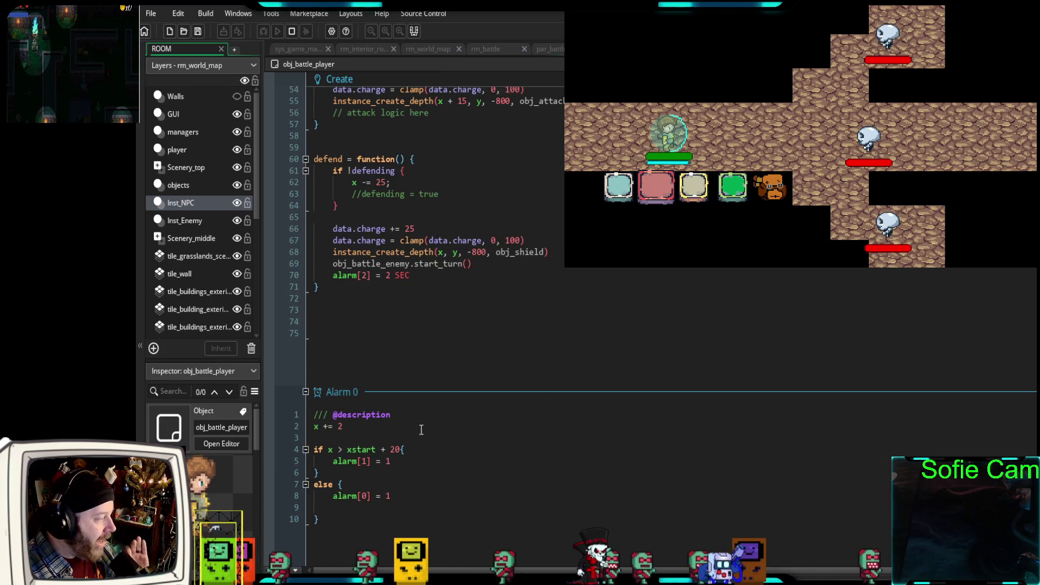
pyautogui.scroll(-8, 419, 430)
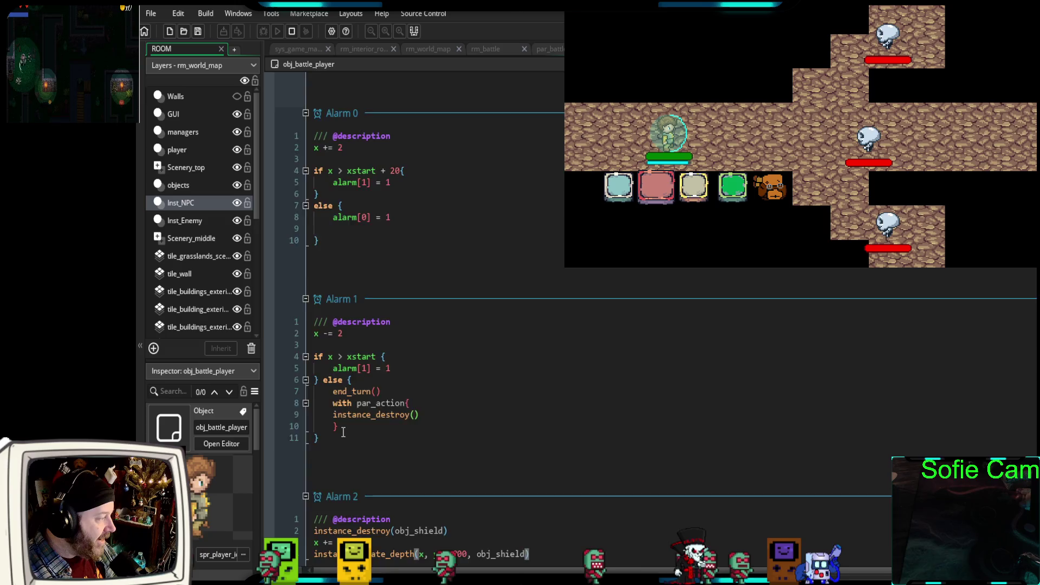
pyautogui.scroll(-6, 347, 435)
pyautogui.moveTo(446, 321); pyautogui.dragTo(303, 322)
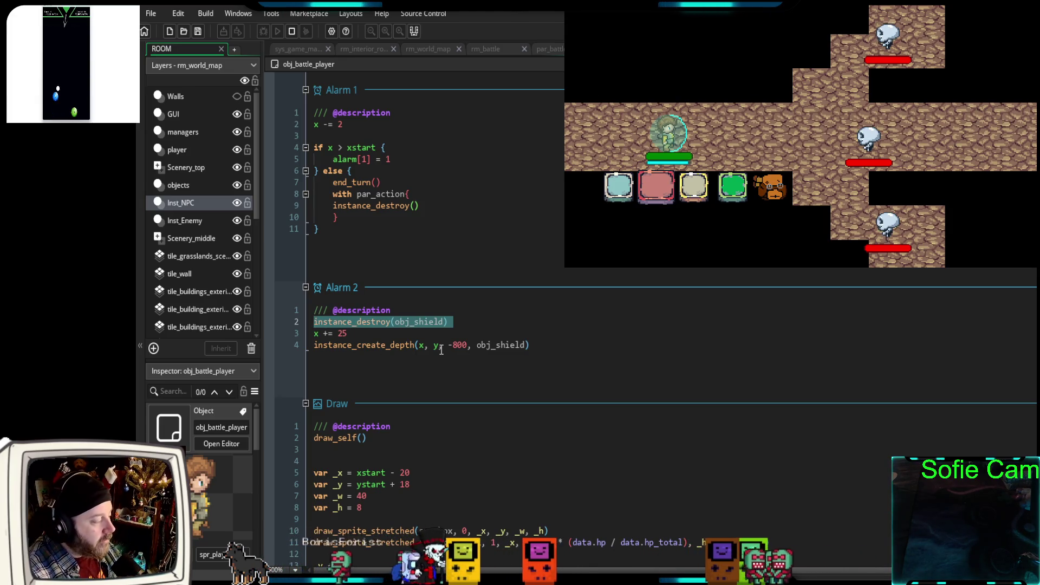
pyautogui.moveTo(473, 321)
pyautogui.mouseDown()
pyautogui.moveTo(325, 310)
pyautogui.moveTo(302, 320)
pyautogui.mouseUp()
pyautogui.hotkey('ctrl', 'c')
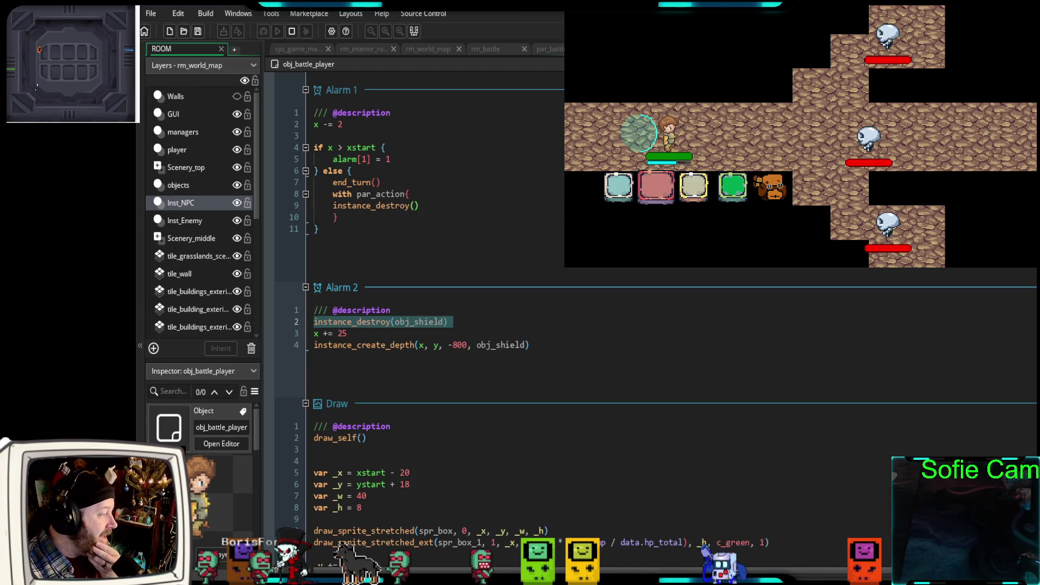
pyautogui.click(372, 336)
pyautogui.press('Down')
pyautogui.press('Home')
pyautogui.hotkey('shift', 'End')
pyautogui.scroll(2, 726, 310)
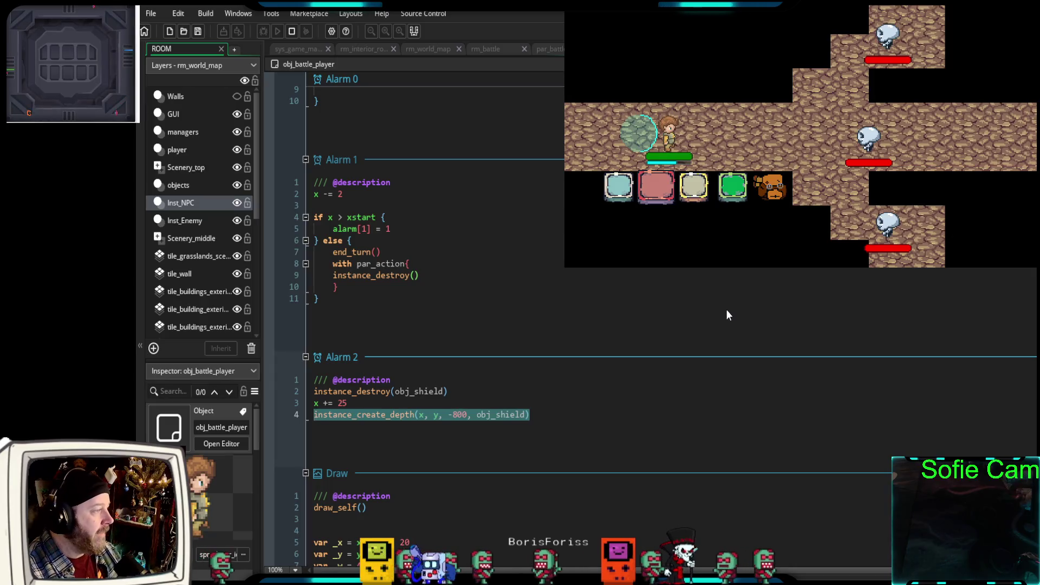
# - Copy instance_destroy(obj_shield) and move to the opening brace in obj_action_light's Create event
pyautogui.moveTo(448, 391); pyautogui.dragTo(352, 392)
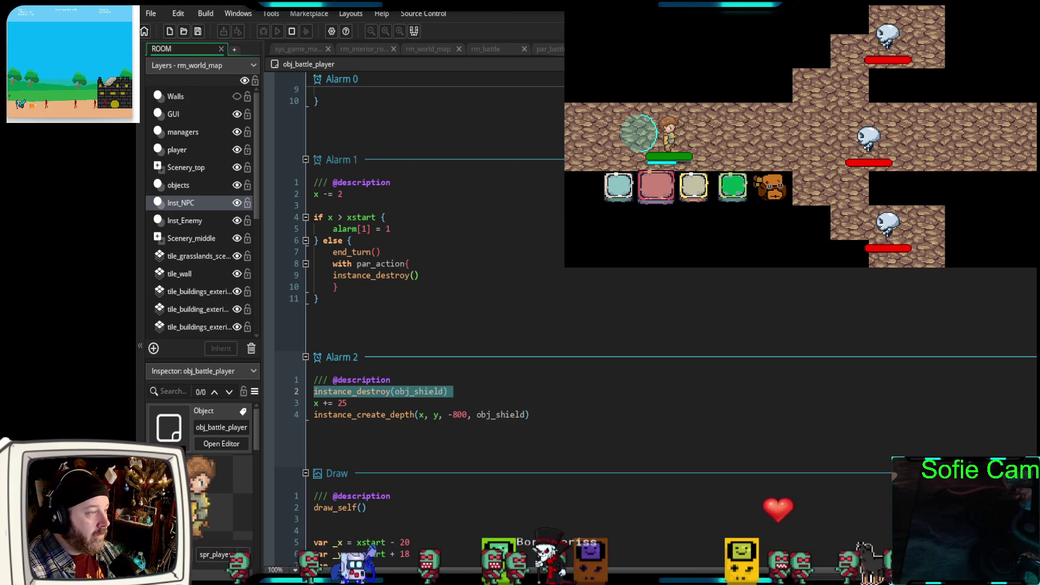
pyautogui.hotkey('ctrl', 'Tab')
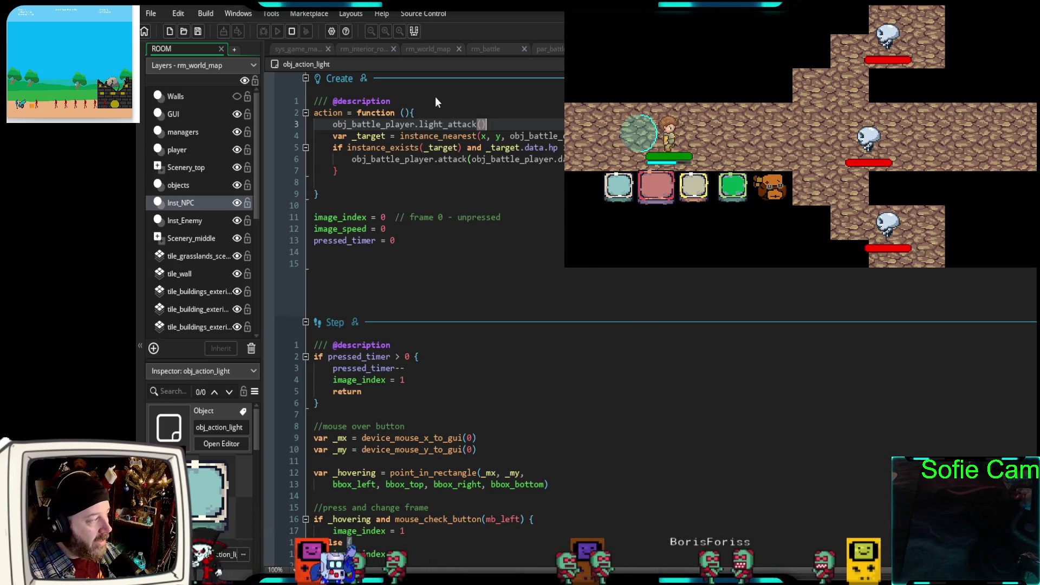
pyautogui.click(425, 113)
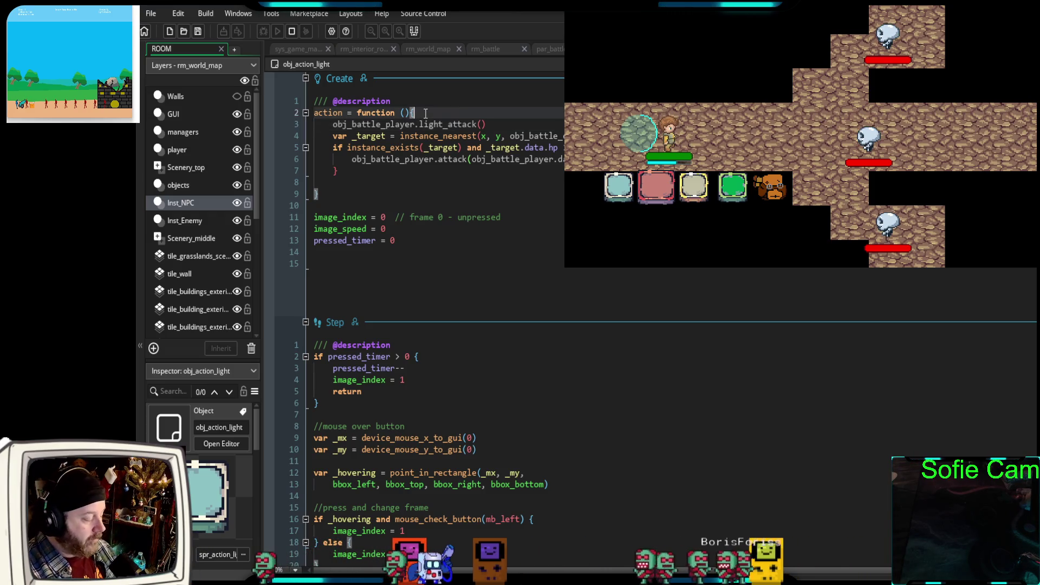
# - Paste instance_destroy(obj_shield) as the first line of obj_action_light's action, then stop the game
pyautogui.press('Return')
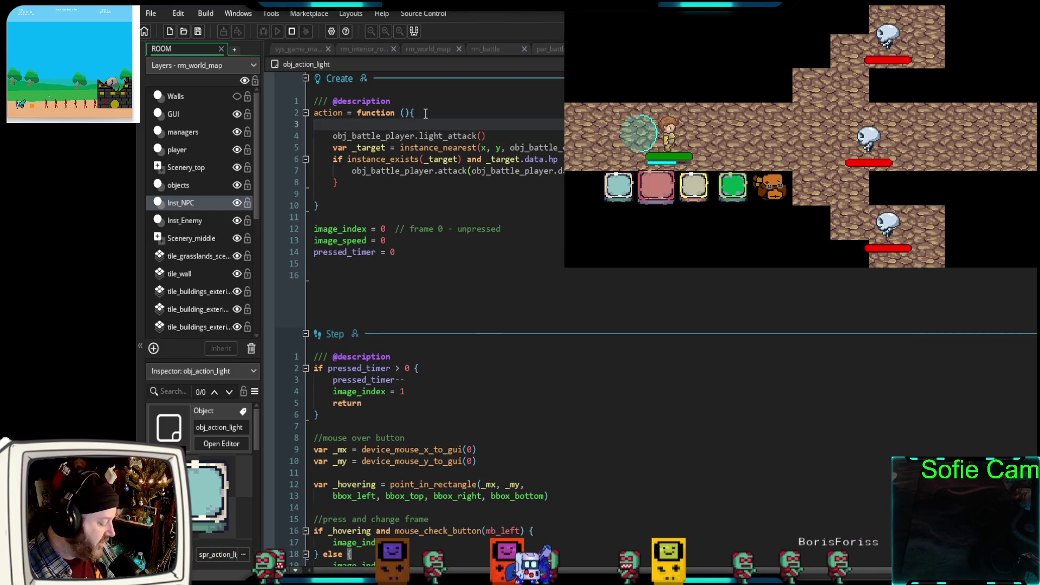
pyautogui.hotkey('ctrl', 'v')
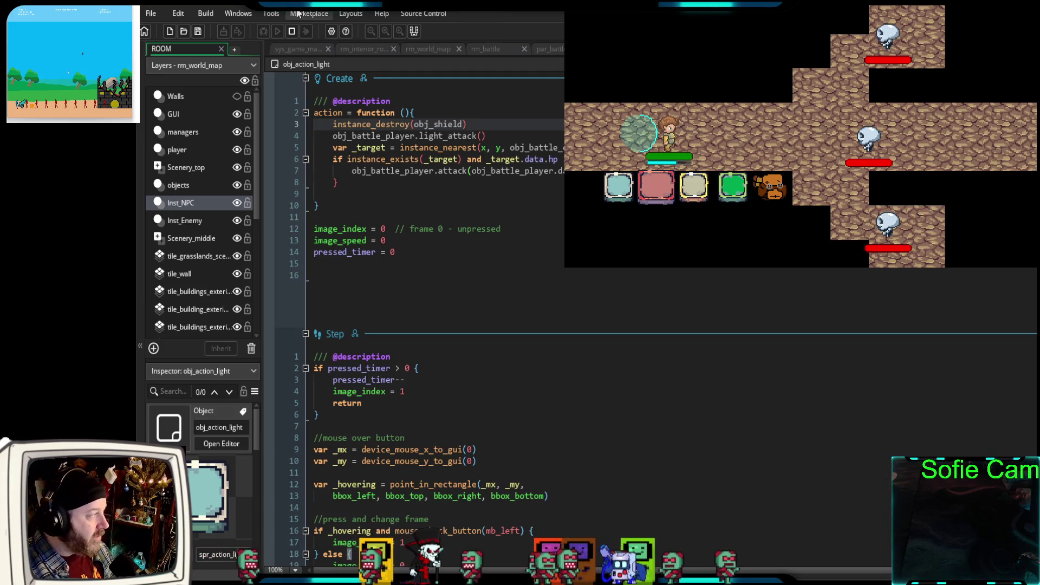
pyautogui.click(292, 31)
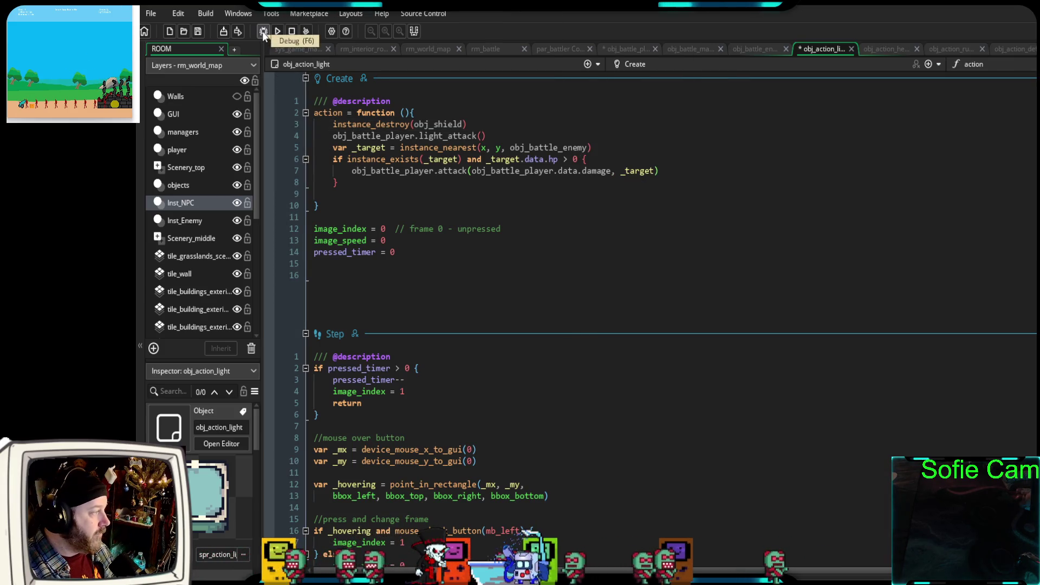
# - Run the battle in debug mode, take two attack actions, then defend to raise the shield
pyautogui.click(264, 31)
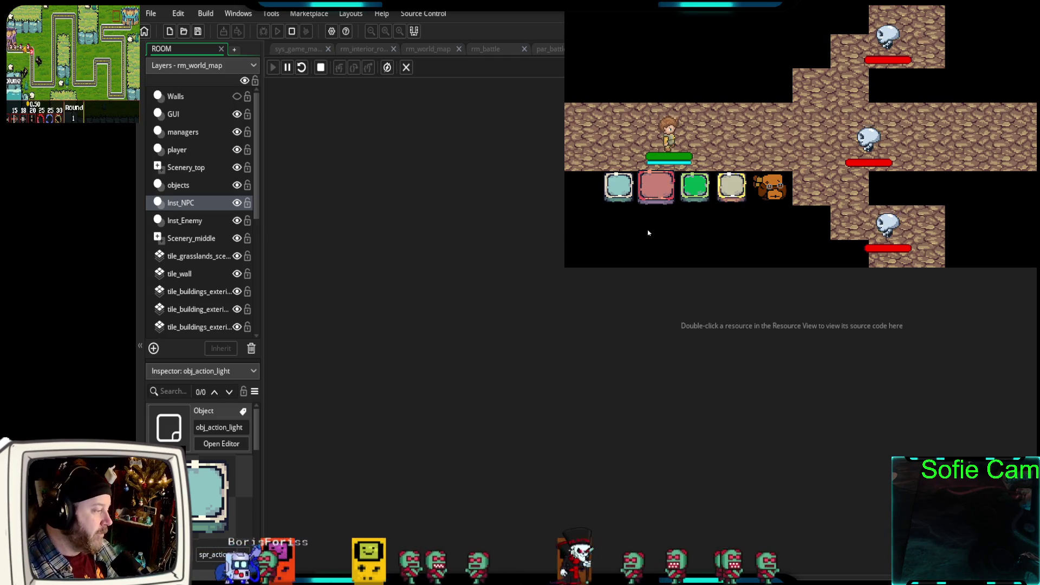
pyautogui.click(623, 189)
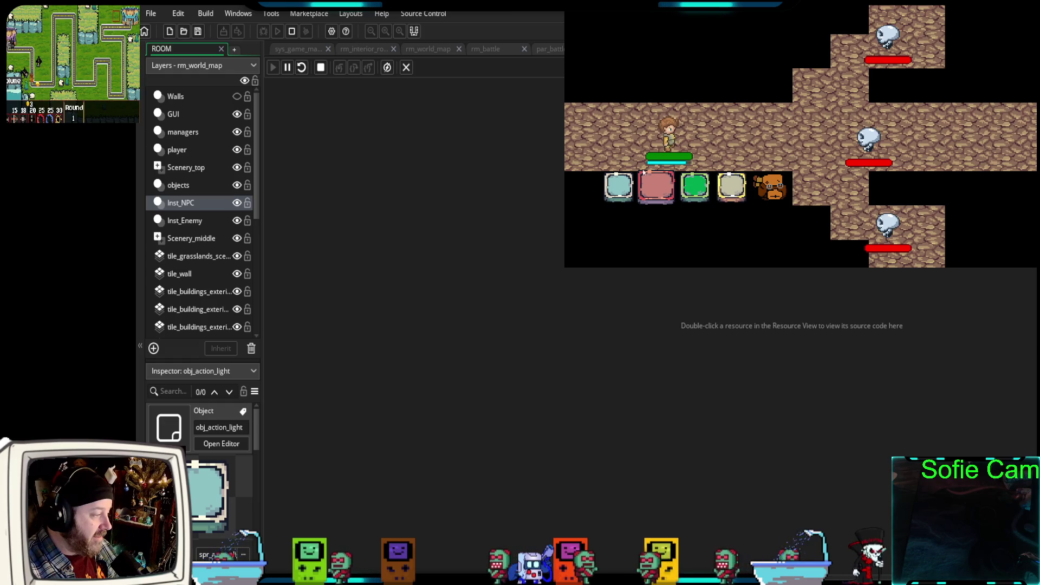
pyautogui.click(619, 190)
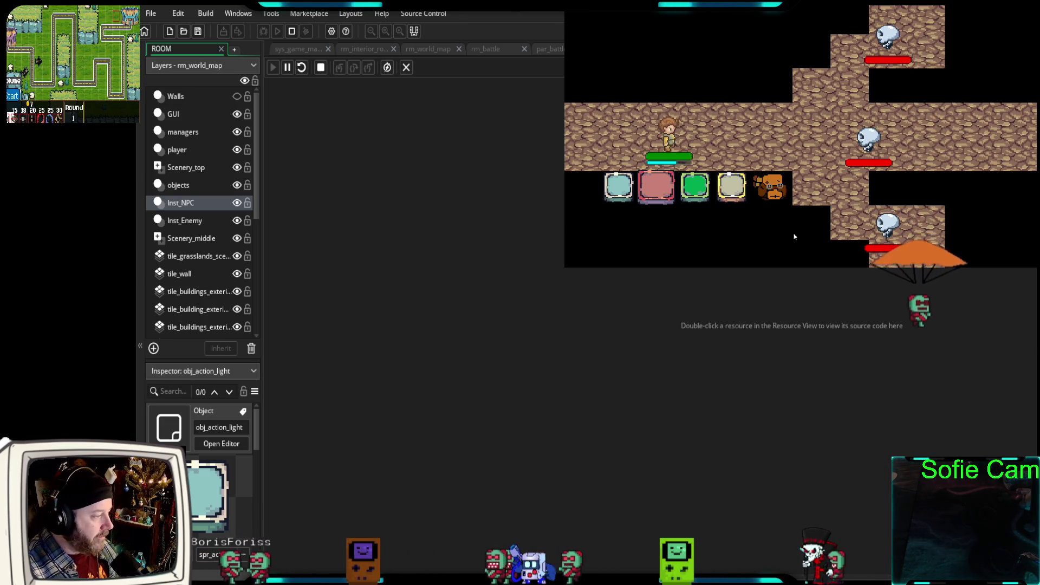
pyautogui.click(697, 188)
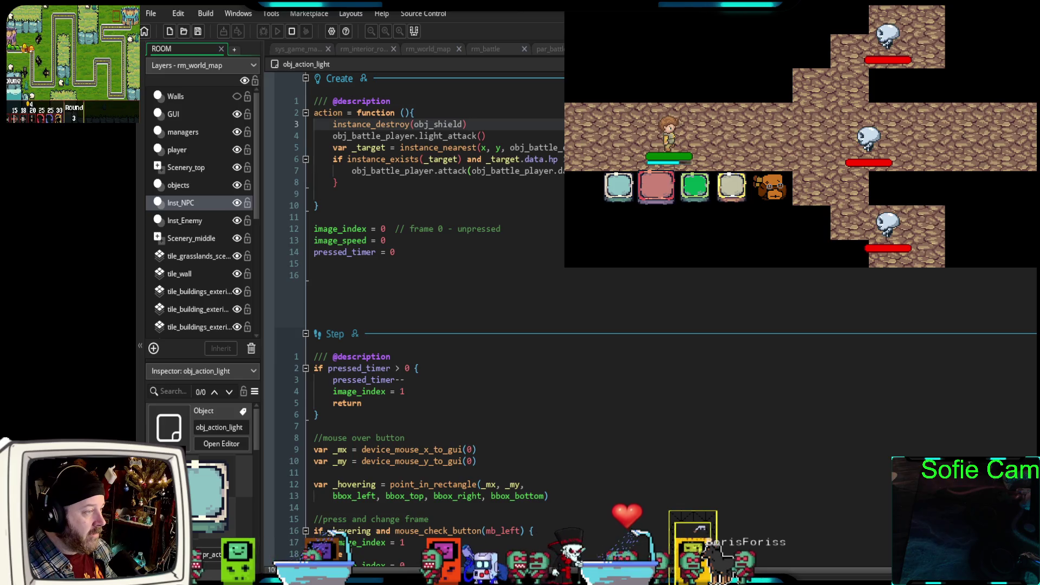
# - Insert instance_destroy(obj_shield) at the start of obj_action_heavy's action function
pyautogui.click(457, 113)
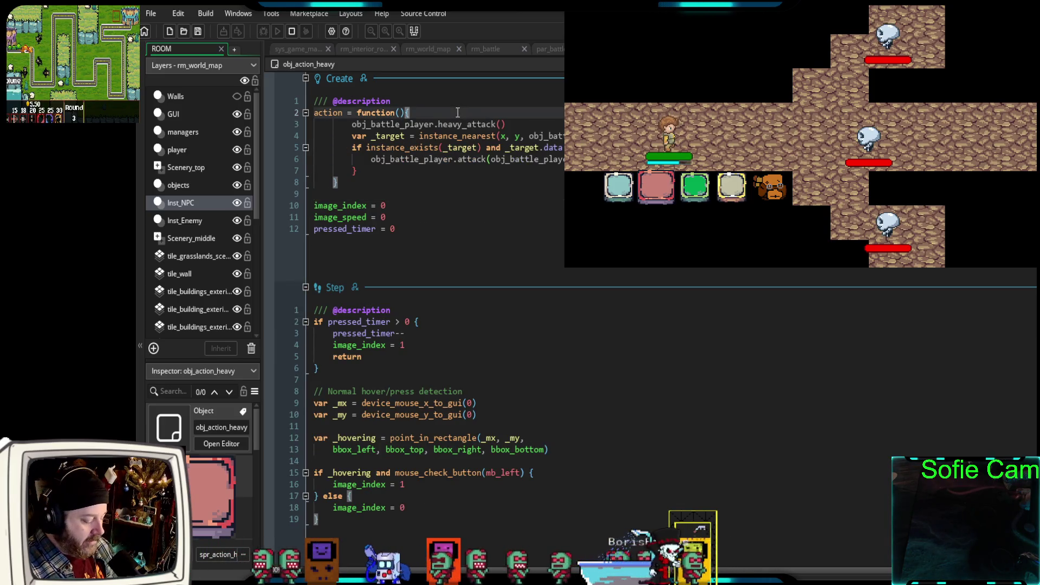
pyautogui.press('Return')
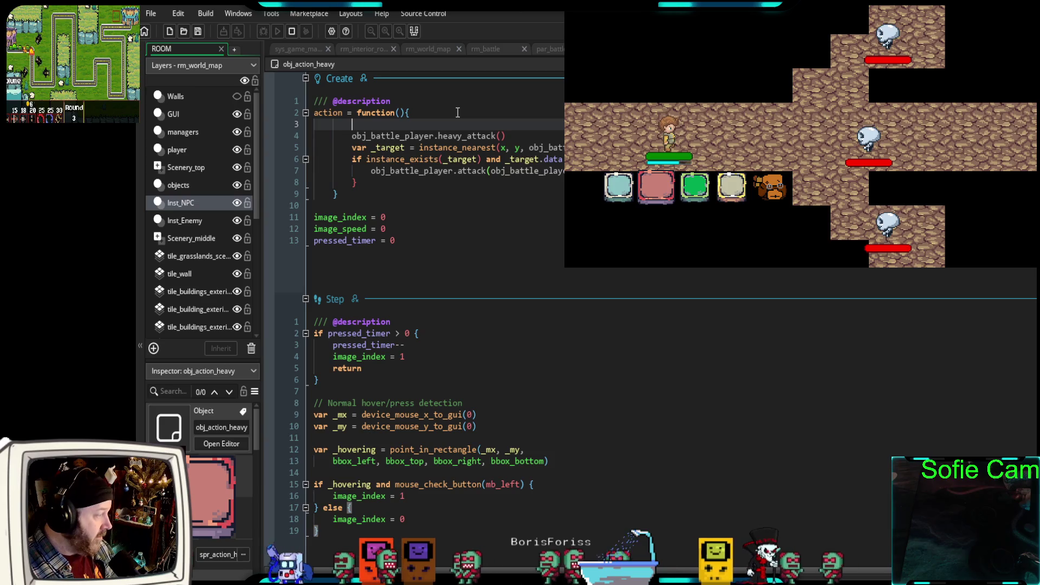
pyautogui.hotkey('ctrl', 'v')
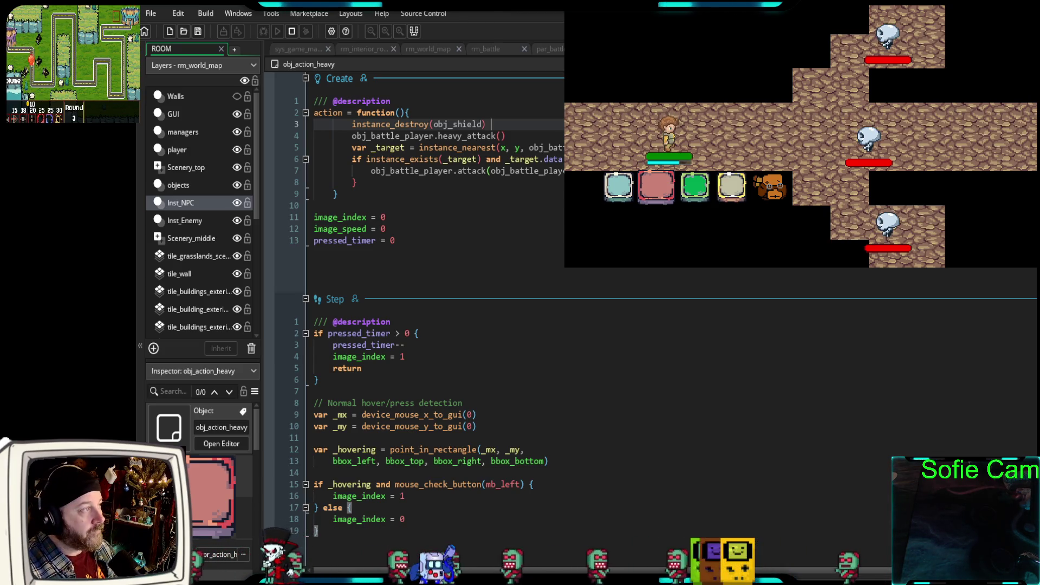
pyautogui.hotkey('ctrl', 'Tab')
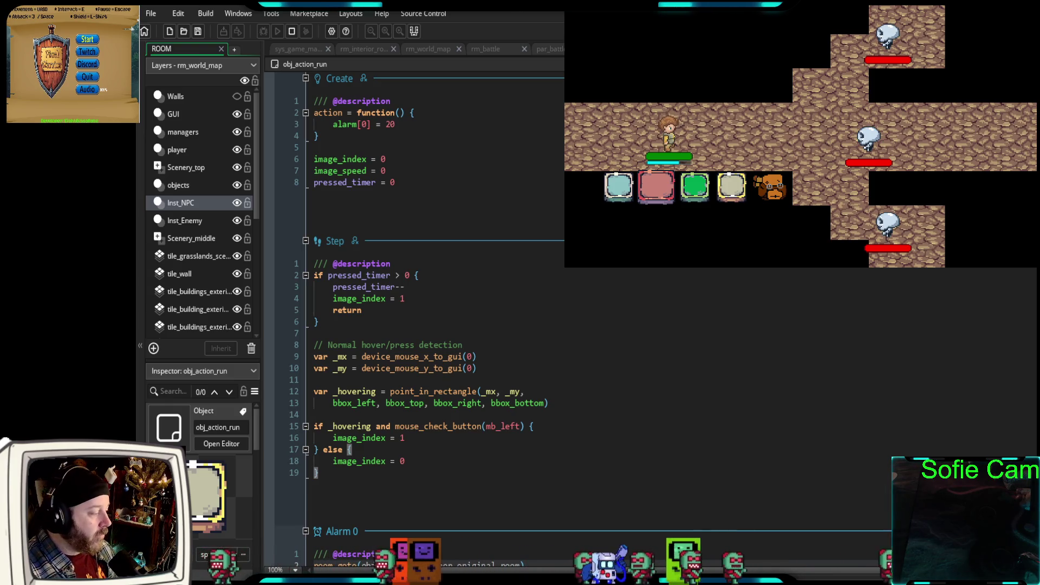
# - Add instance_destroy(obj_shield) above obj_battle_player.defend() in obj_action_defend, then stop the game
pyautogui.scroll(-5, 582, 314)
pyautogui.scroll(5, 583, 314)
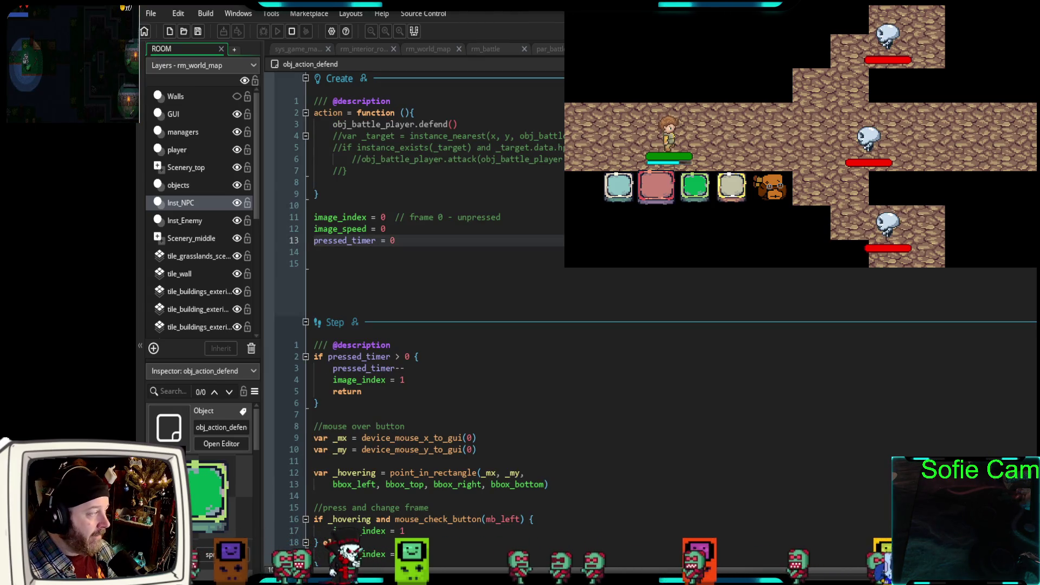
pyautogui.click(434, 112)
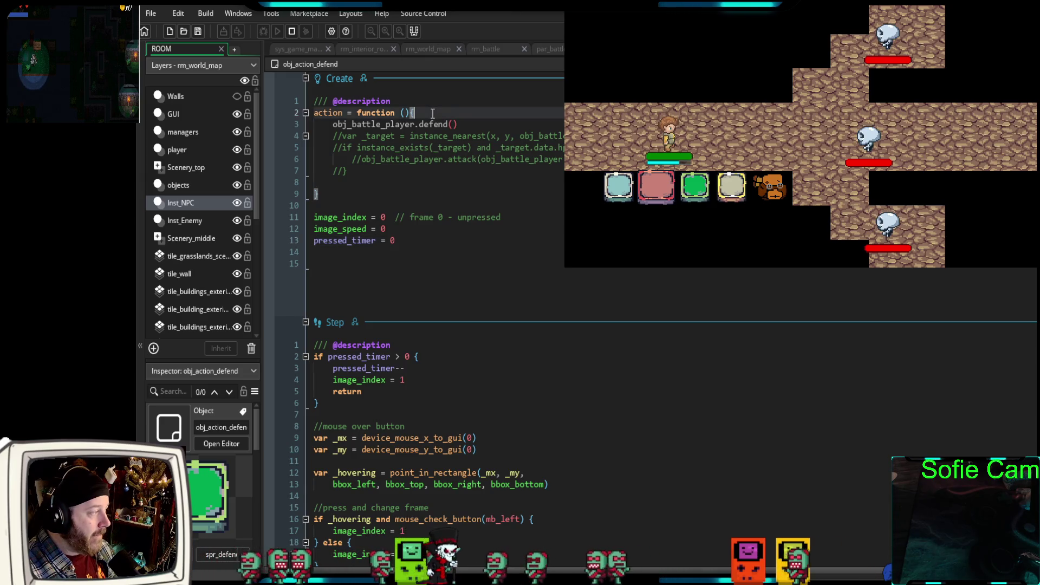
pyautogui.press('Return')
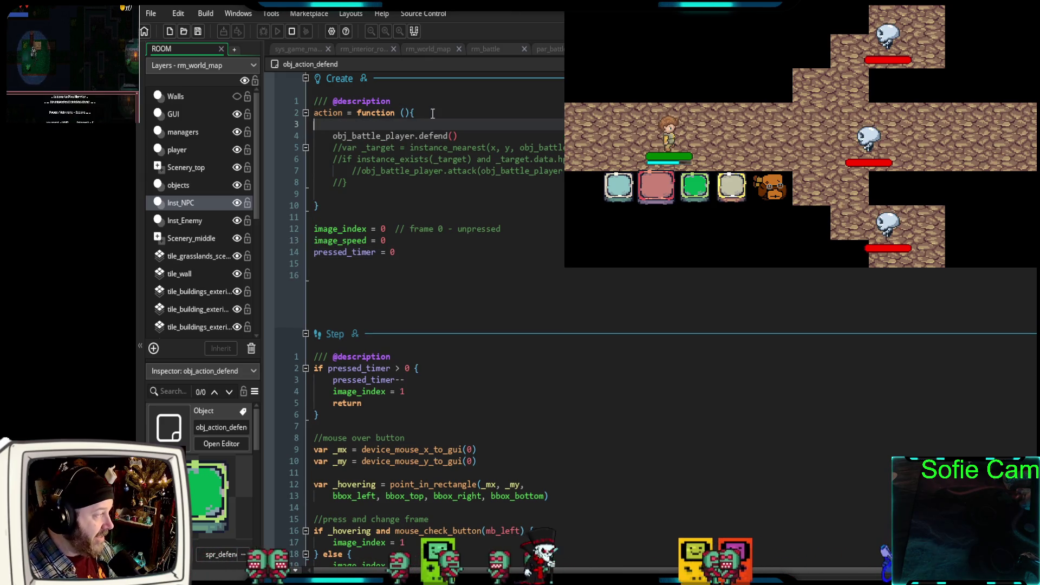
pyautogui.write('instance_destroy(obj_shield)')
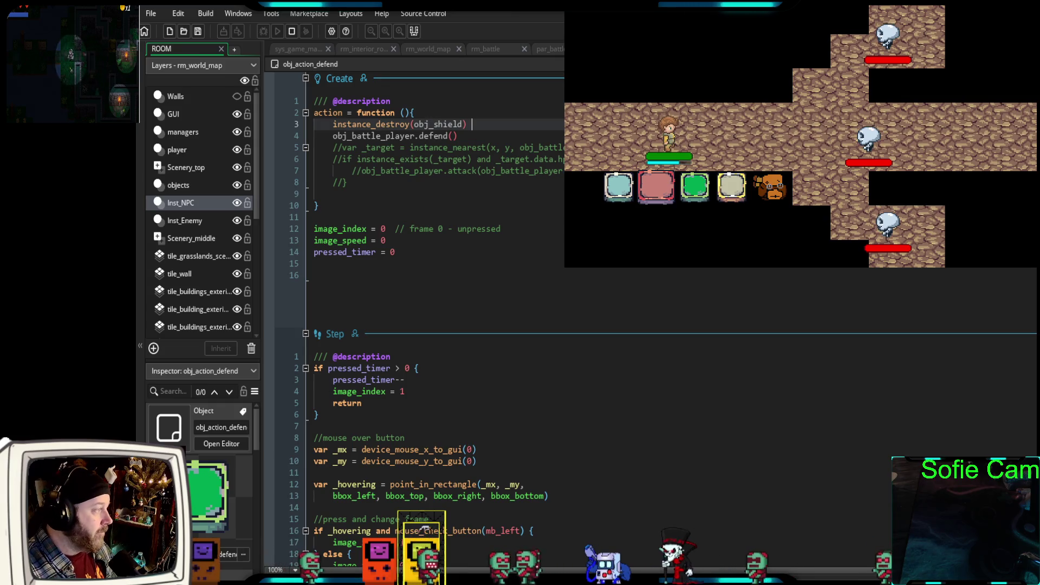
pyautogui.click(291, 32)
# - Debug the game, alternating attack and defend actions to check the shield appears and clears
pyautogui.click(261, 32)
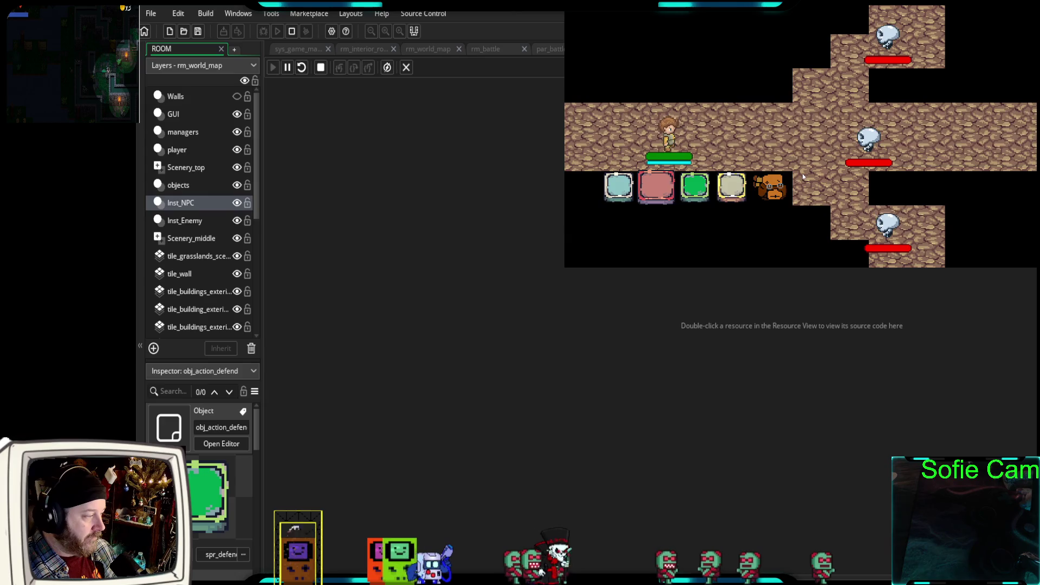
pyautogui.click(610, 193)
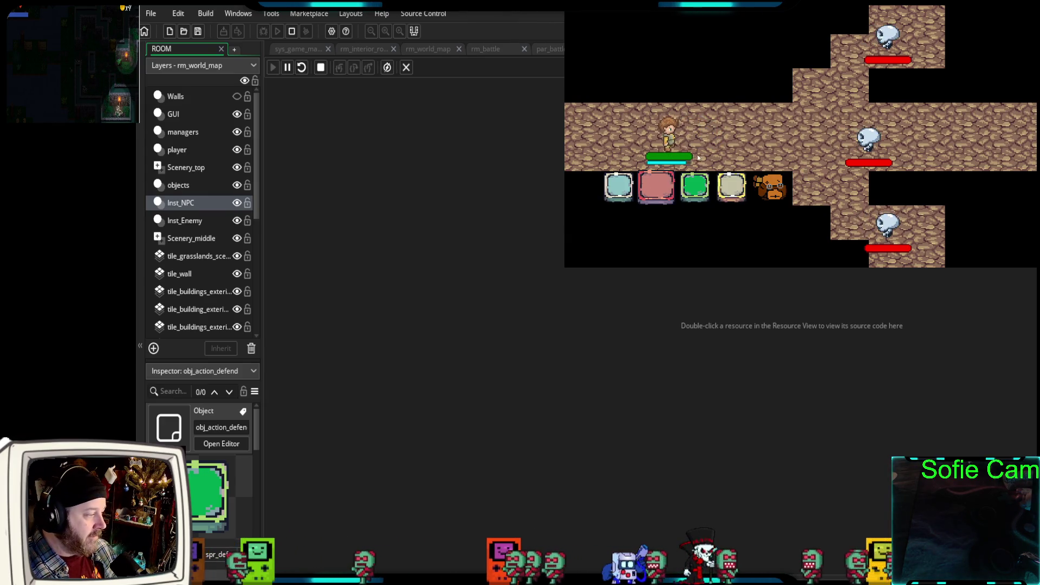
pyautogui.click(661, 178)
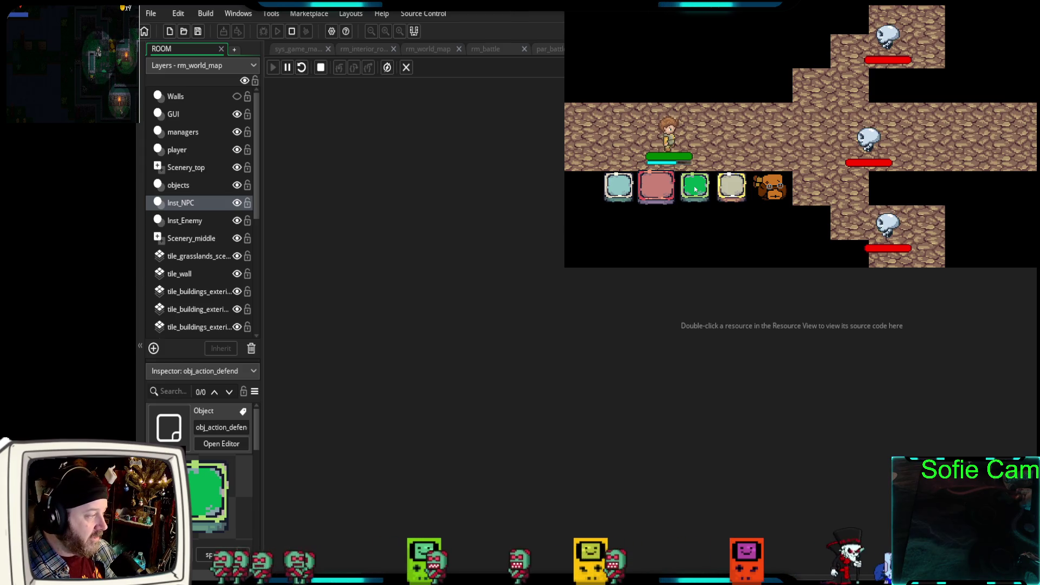
pyautogui.click(695, 187)
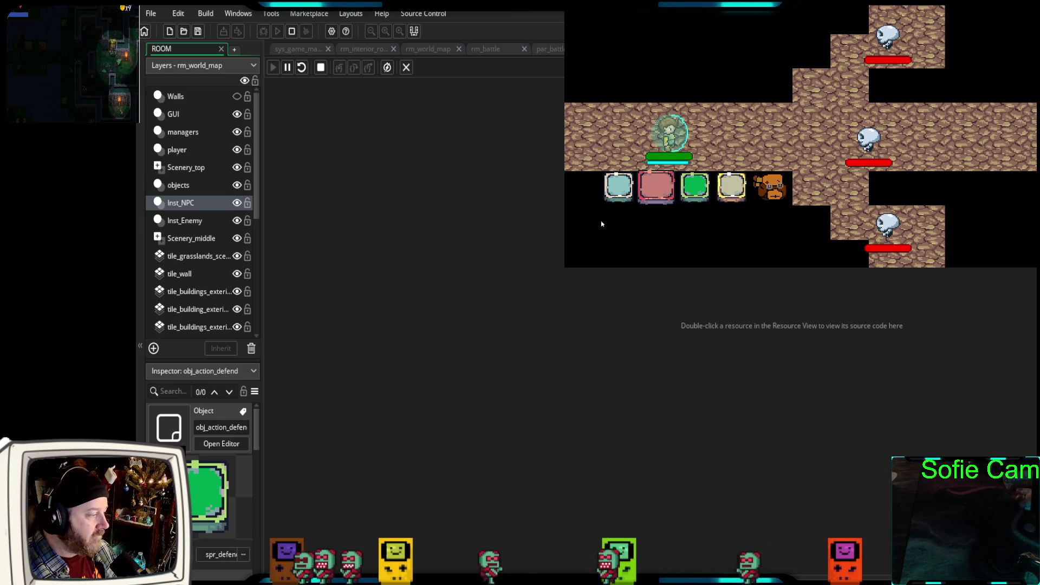
pyautogui.click(617, 187)
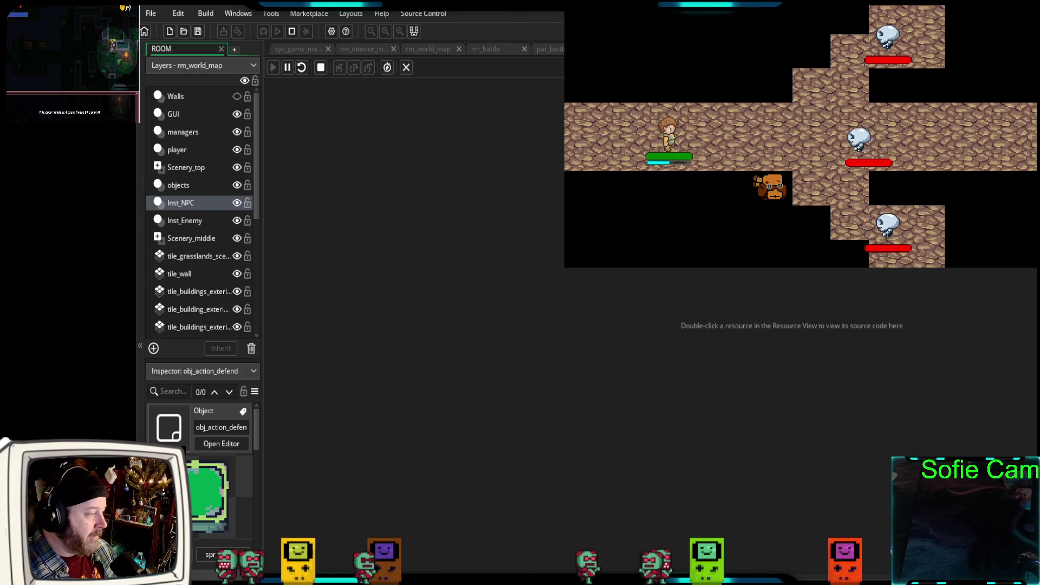
pyautogui.click(689, 198)
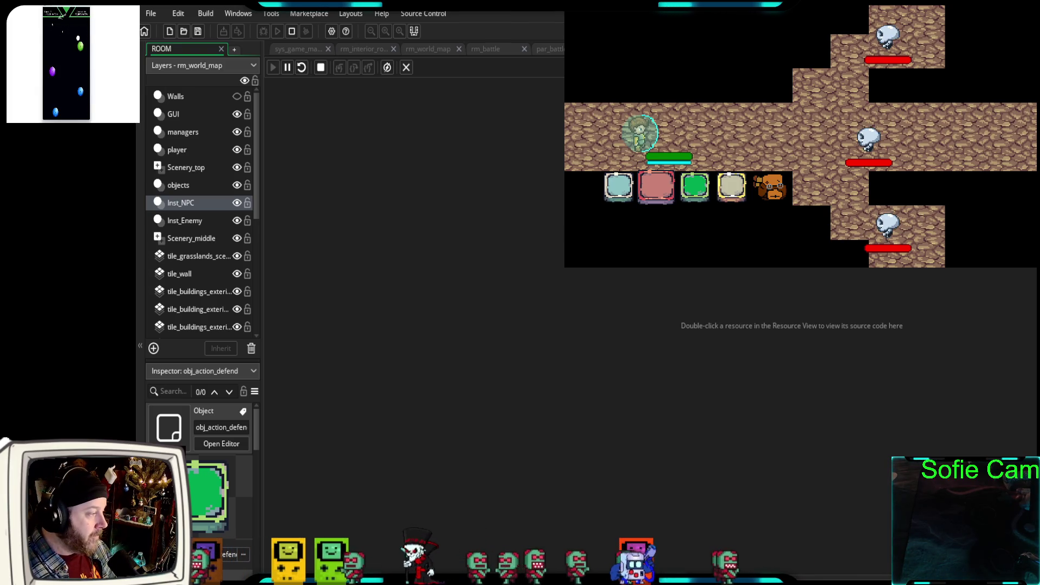
pyautogui.click(618, 195)
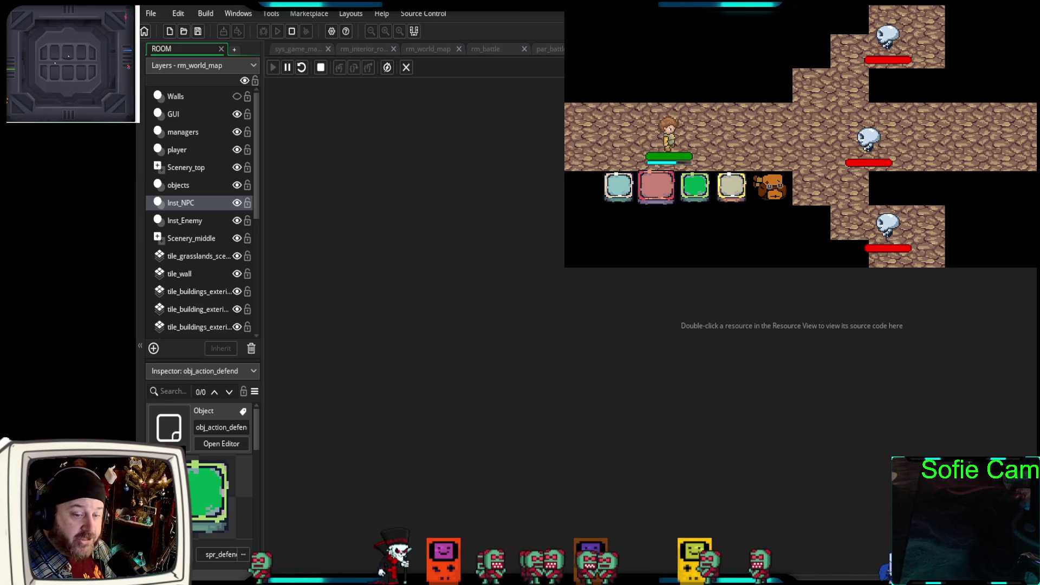
# - Defend twice in the running battle to test the shield again
pyautogui.click(696, 186)
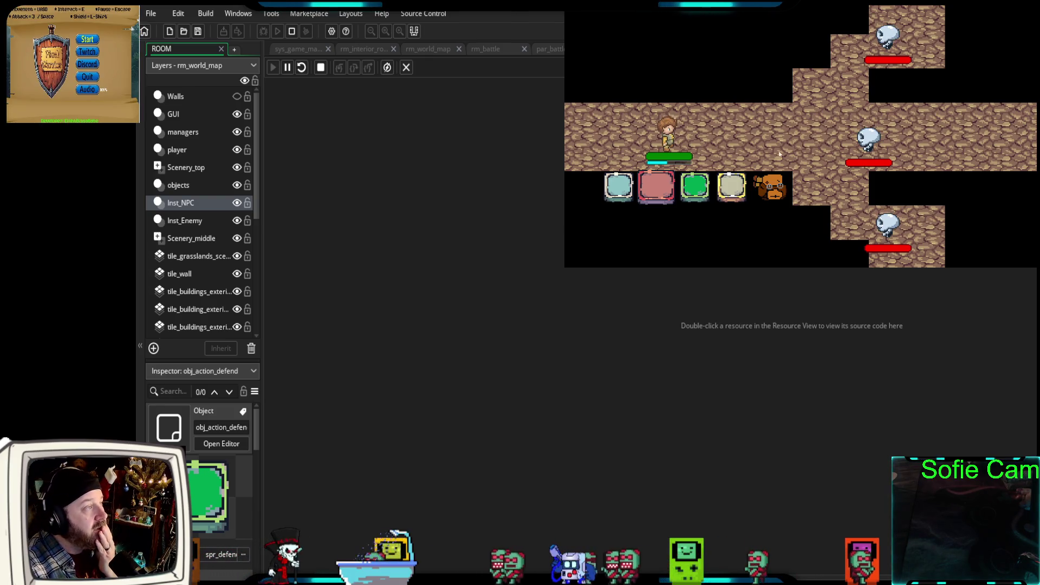
pyautogui.click(692, 187)
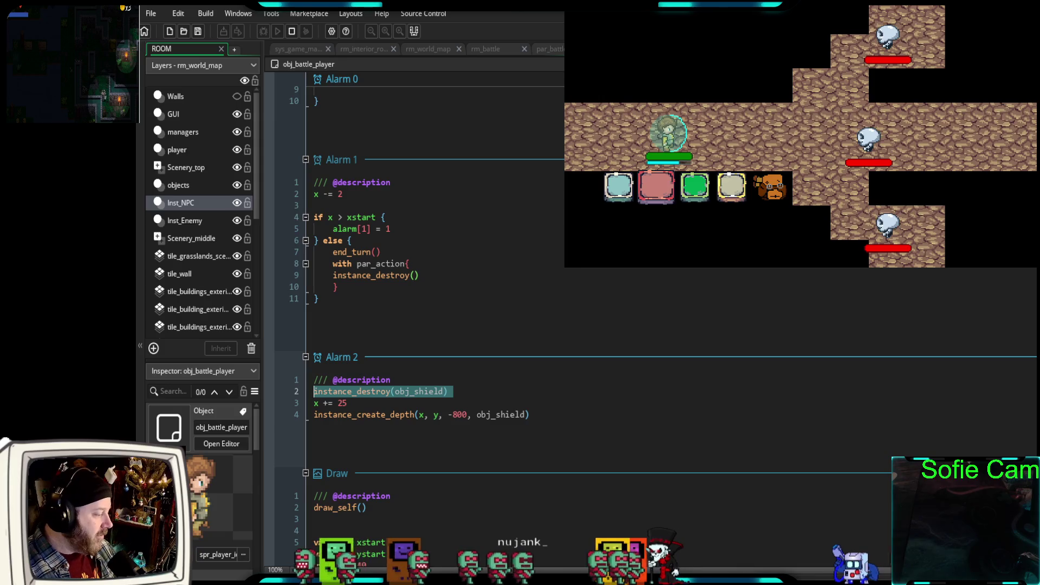
# - Switch to the Opera GX browser and open a new tab
pyautogui.hotkey('alt', 'Tab')
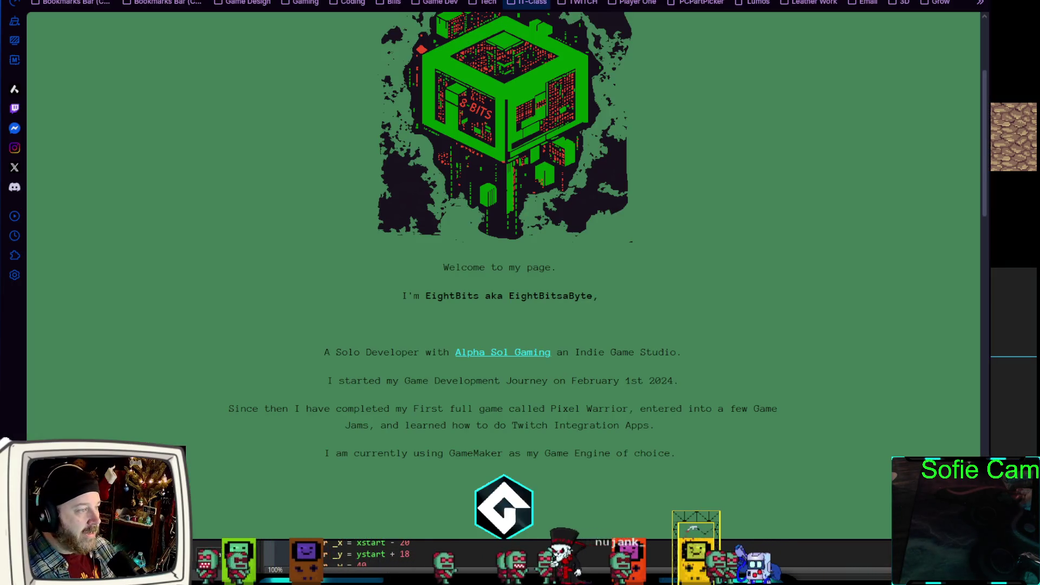
pyautogui.hotkey('ctrl', 't')
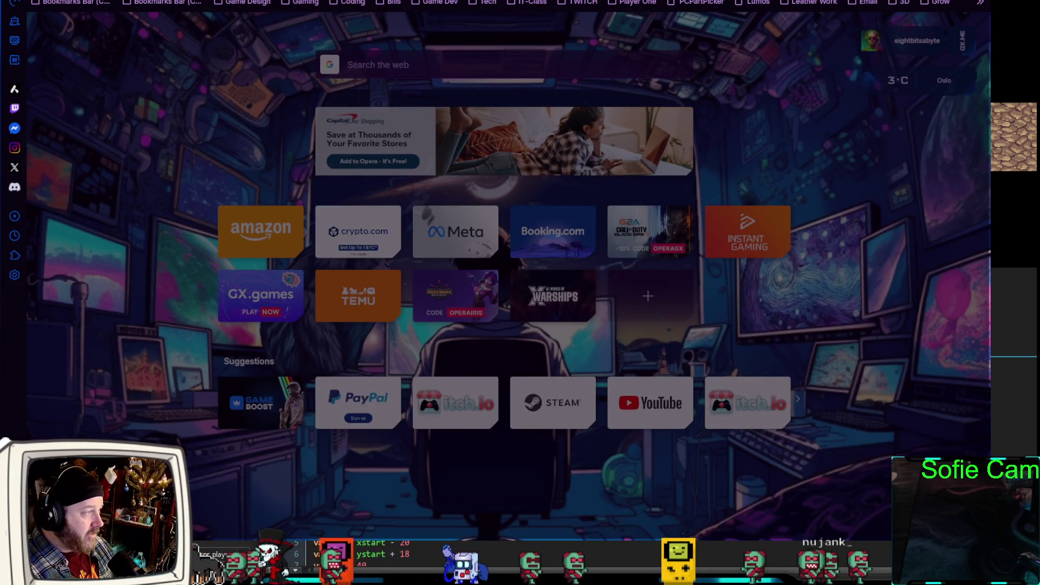
# - Search Google Images for 'broadway in nashville', preview the Business Insider photo, then return to GameMaker
pyautogui.press('Return')
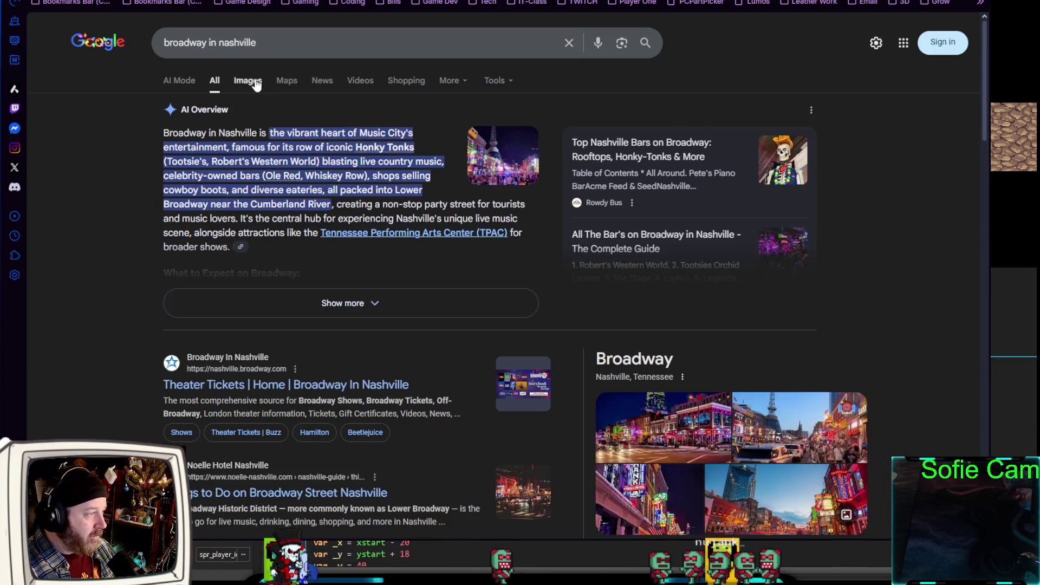
pyautogui.click(247, 82)
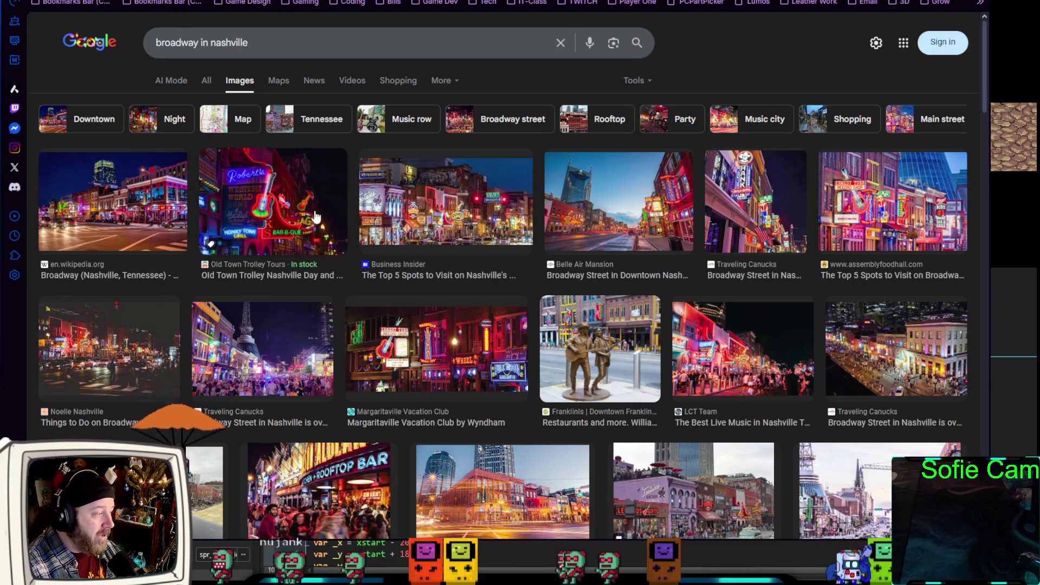
pyautogui.click(498, 208)
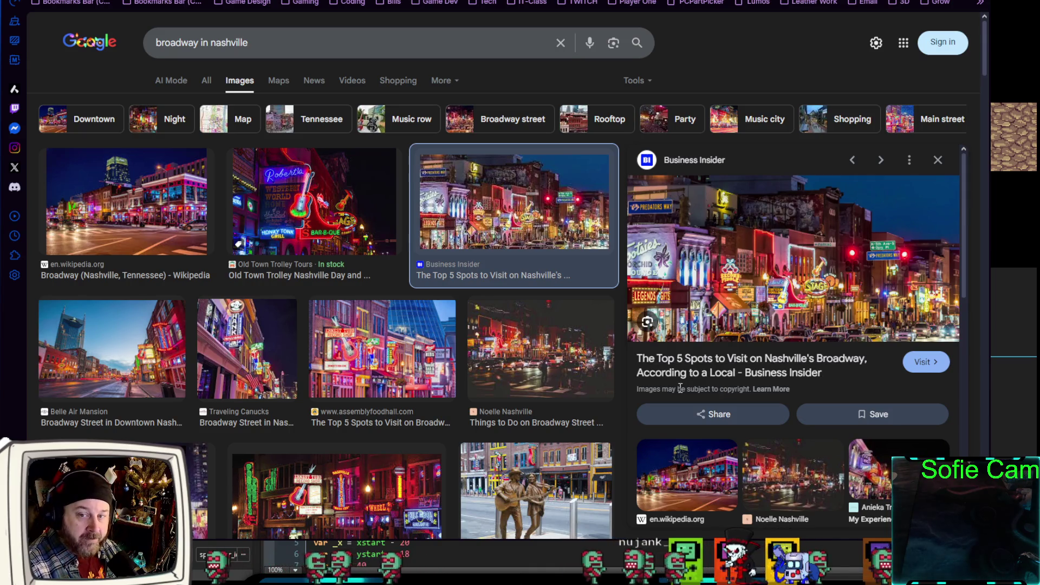
pyautogui.scroll(-5, 325, 404)
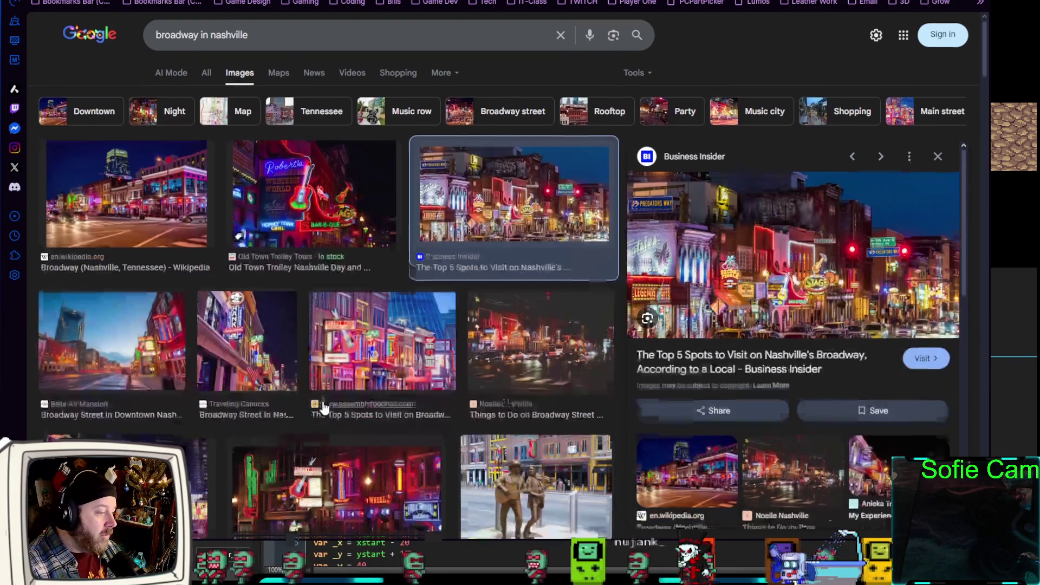
pyautogui.scroll(-4, 319, 406)
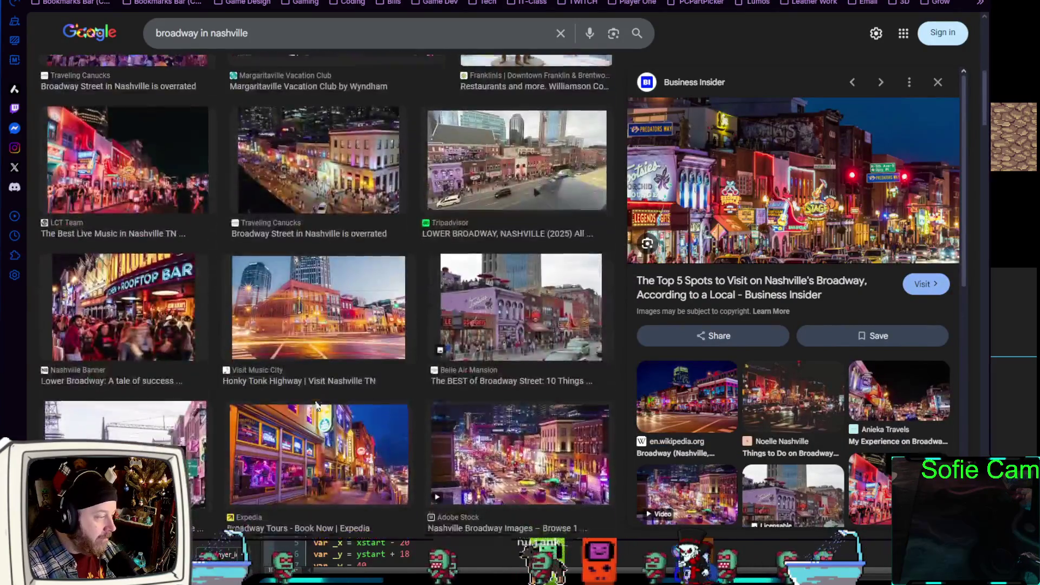
pyautogui.scroll(5, 315, 407)
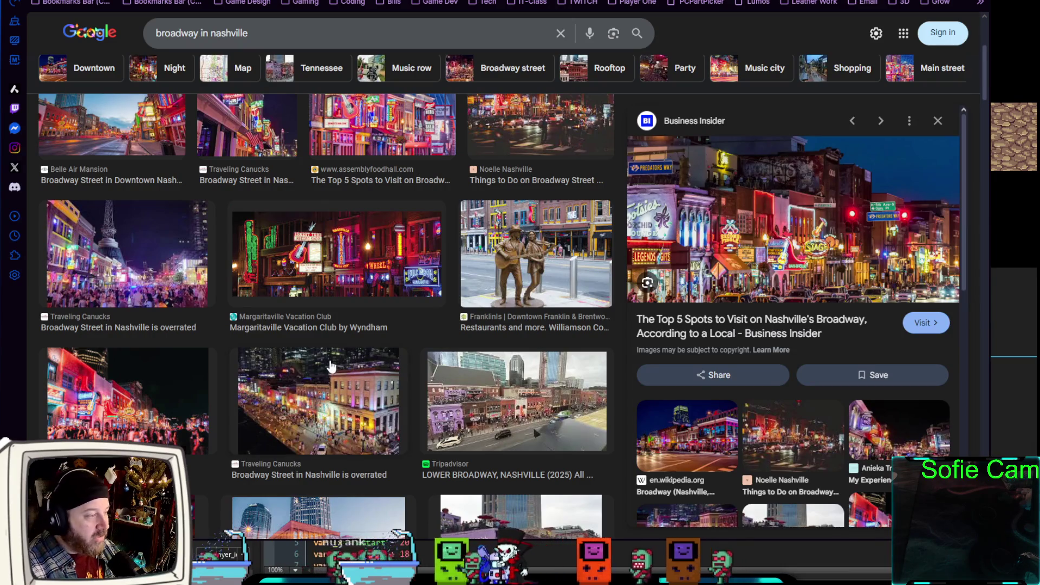
pyautogui.scroll(5, 331, 367)
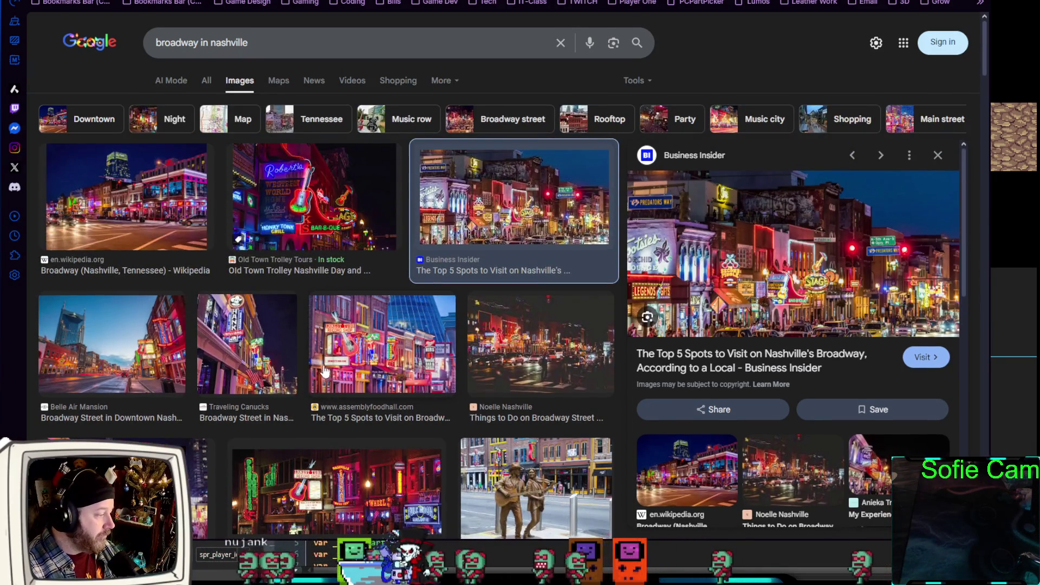
pyautogui.scroll(-5, 323, 370)
pyautogui.scroll(-4, 309, 366)
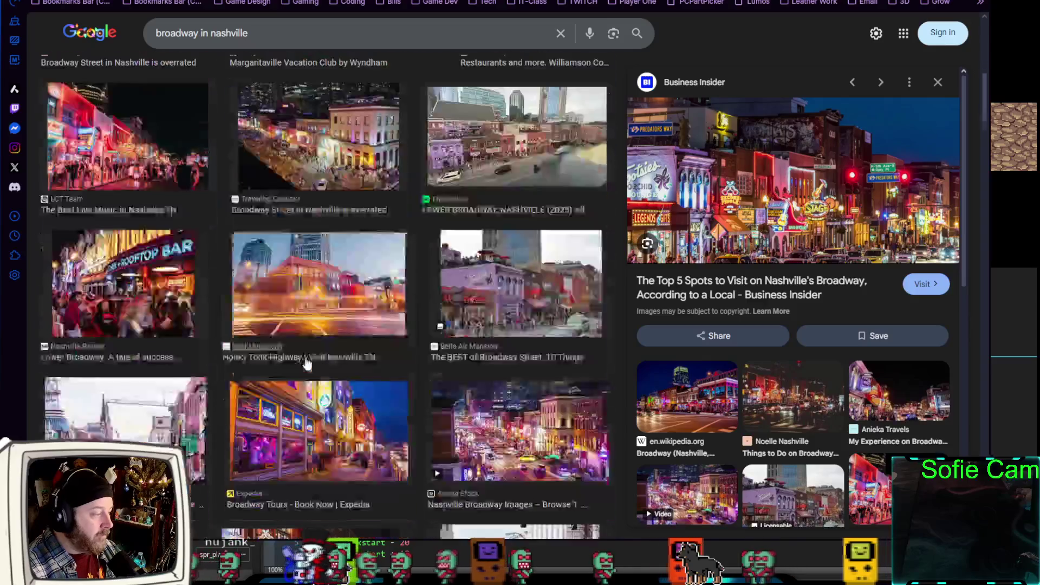
pyautogui.scroll(10, 303, 368)
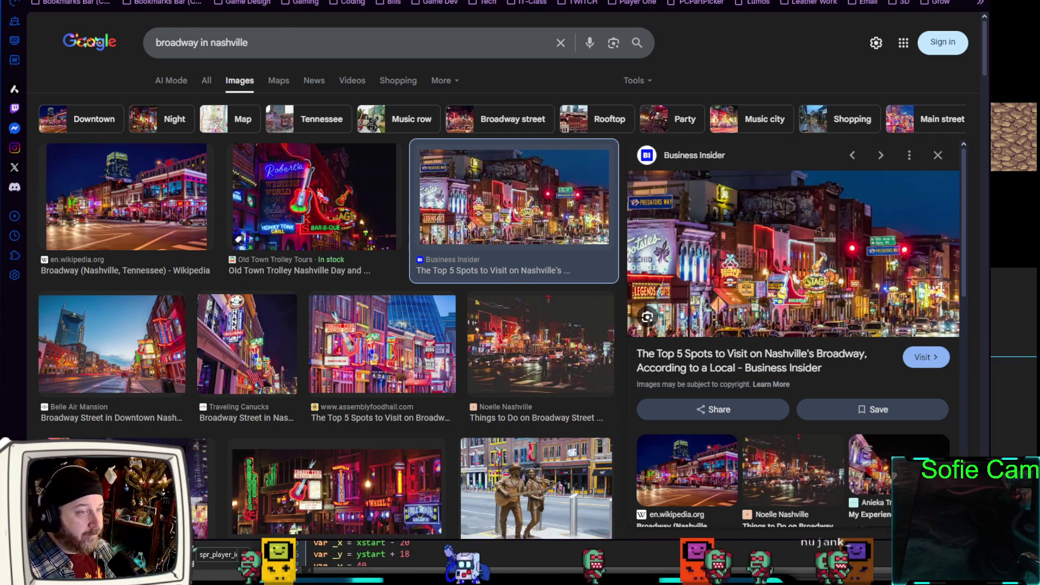
pyautogui.hotkey('alt', 'Tab')
pyautogui.click(660, 414)
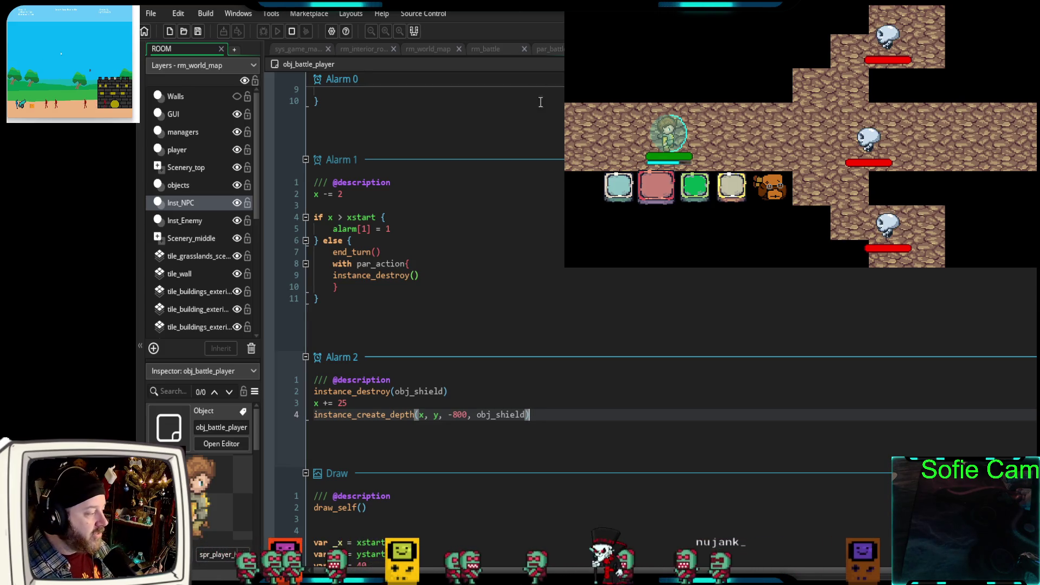
# - Defend in the running battle and select the defend function's 'x -= 25;' step-back line
pyautogui.click(351, 403)
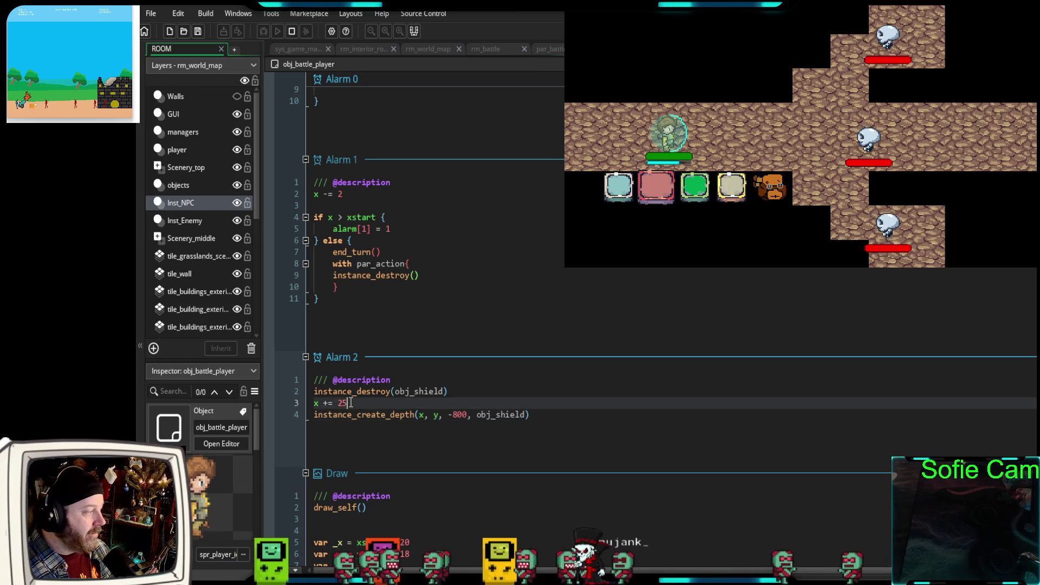
pyautogui.scroll(10, 426, 399)
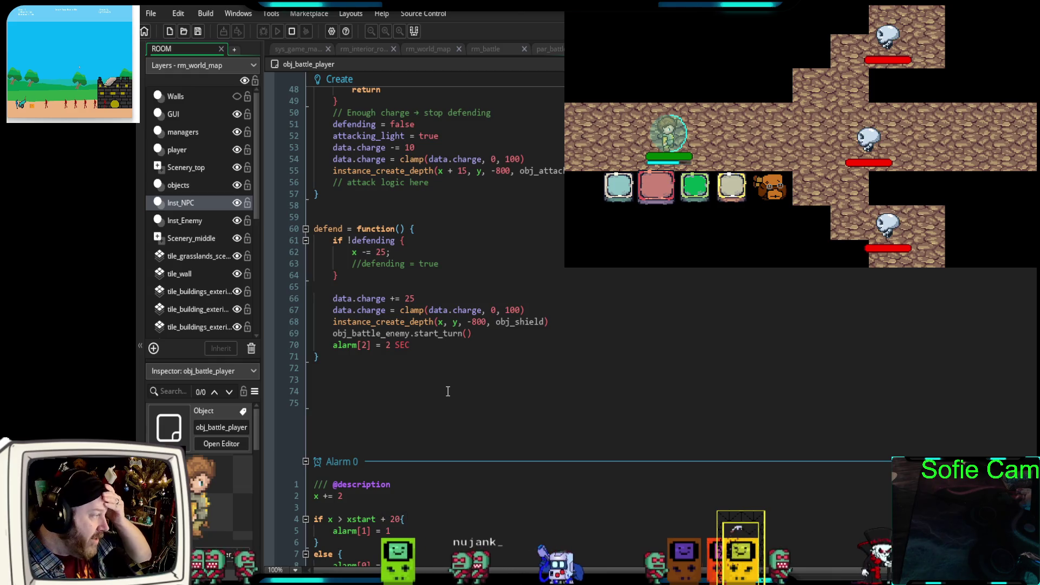
pyautogui.scroll(2, 493, 382)
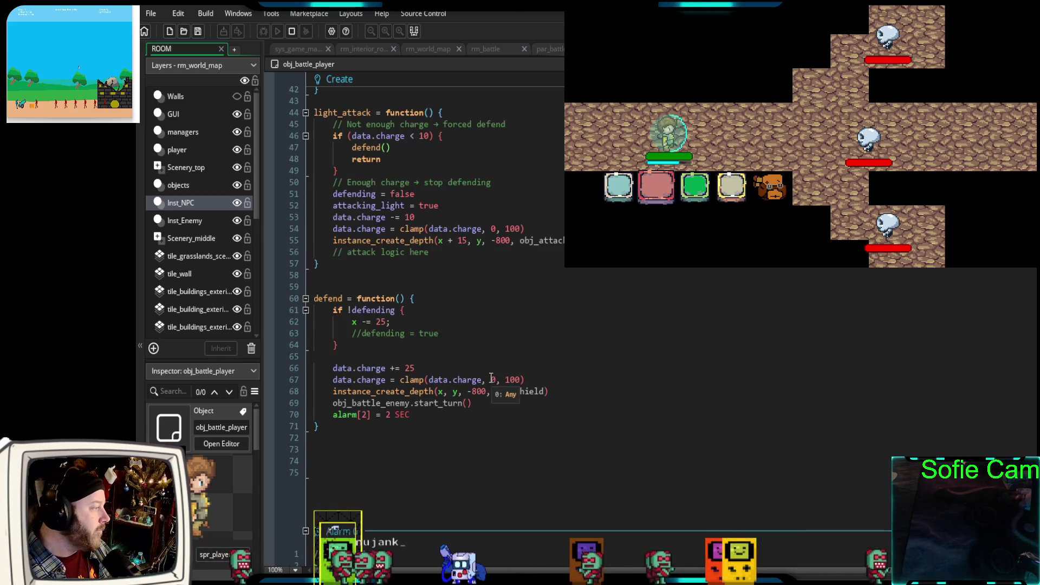
pyautogui.moveTo(401, 322)
pyautogui.mouseDown()
pyautogui.moveTo(336, 322)
pyautogui.moveTo(355, 322)
pyautogui.mouseUp()
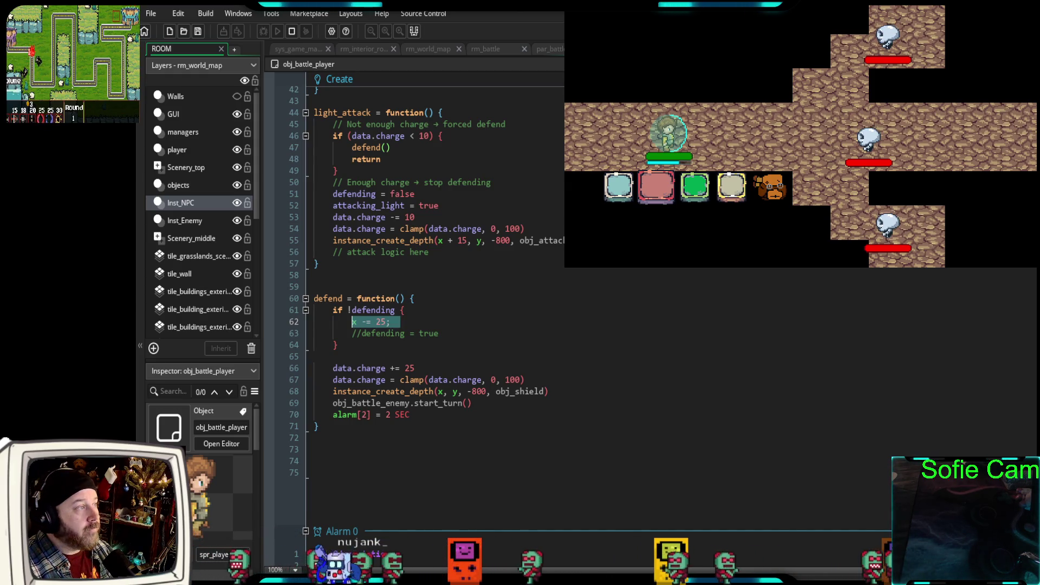
pyautogui.click(693, 193)
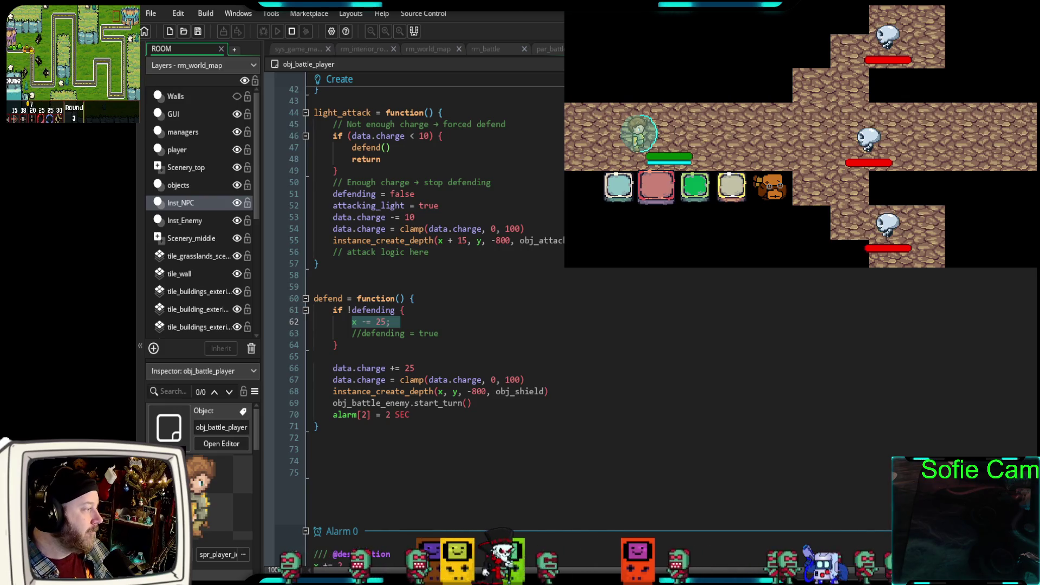
pyautogui.moveTo(406, 323); pyautogui.dragTo(338, 323)
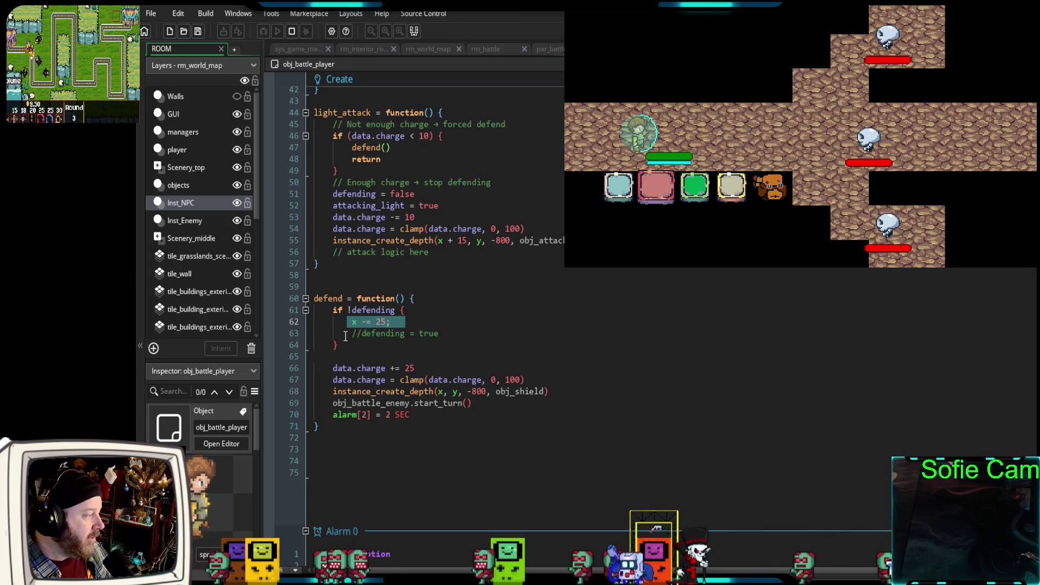
pyautogui.scroll(-2, 352, 328)
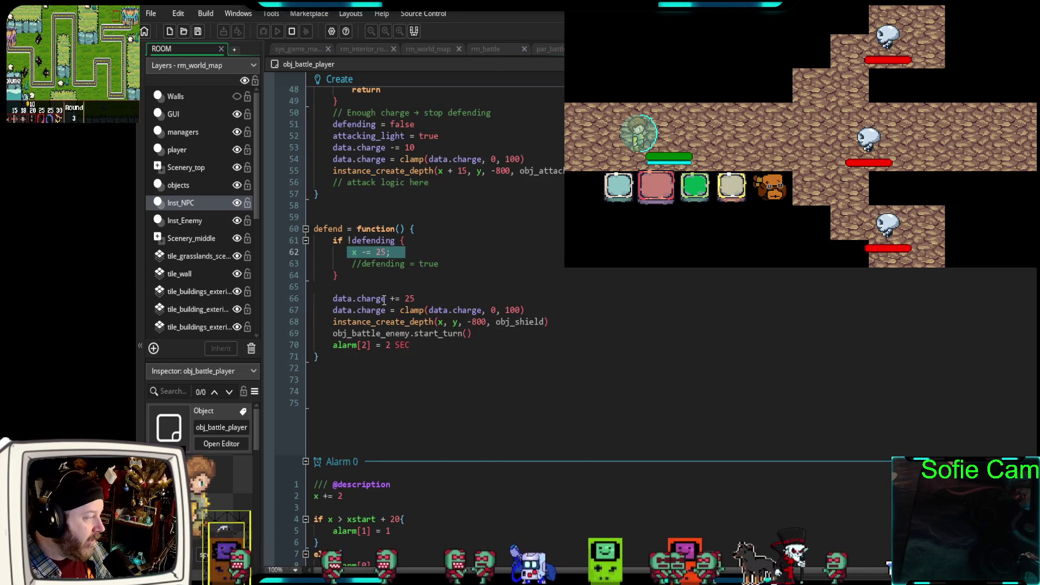
pyautogui.moveTo(424, 300); pyautogui.dragTo(329, 304)
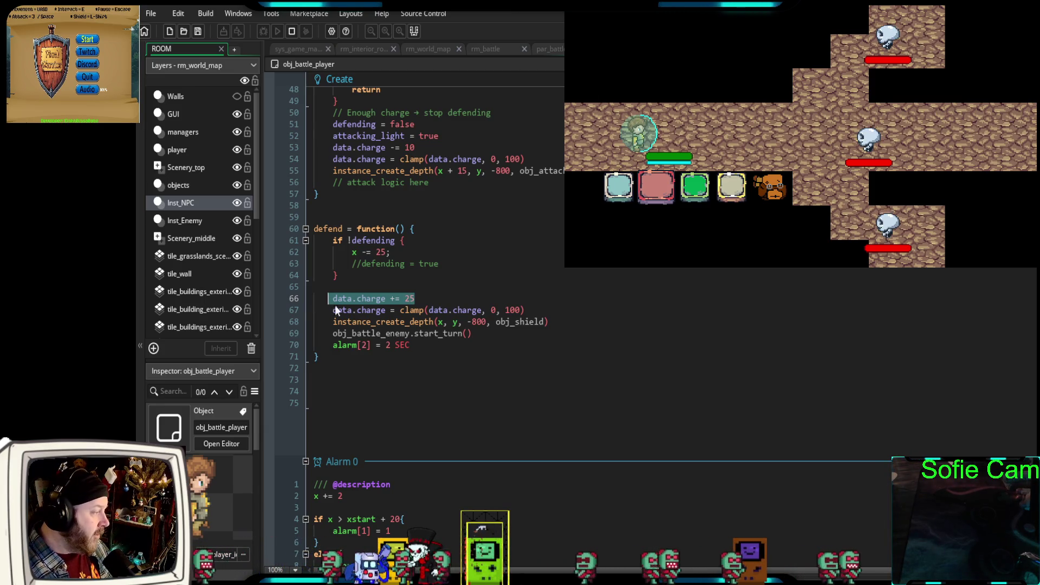
pyautogui.moveTo(533, 313); pyautogui.dragTo(331, 310)
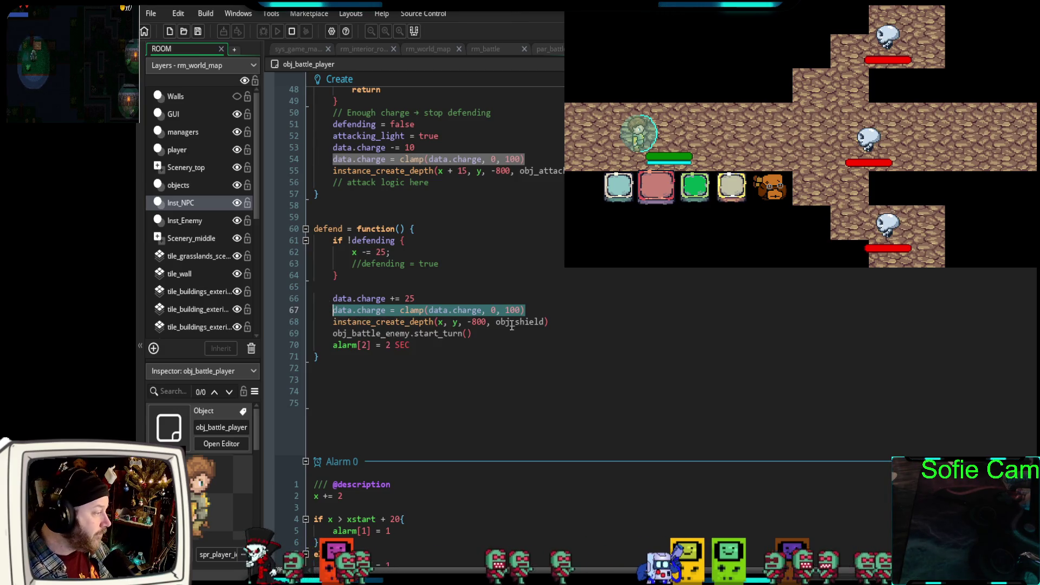
pyautogui.click(563, 322)
pyautogui.moveTo(563, 321); pyautogui.dragTo(331, 323)
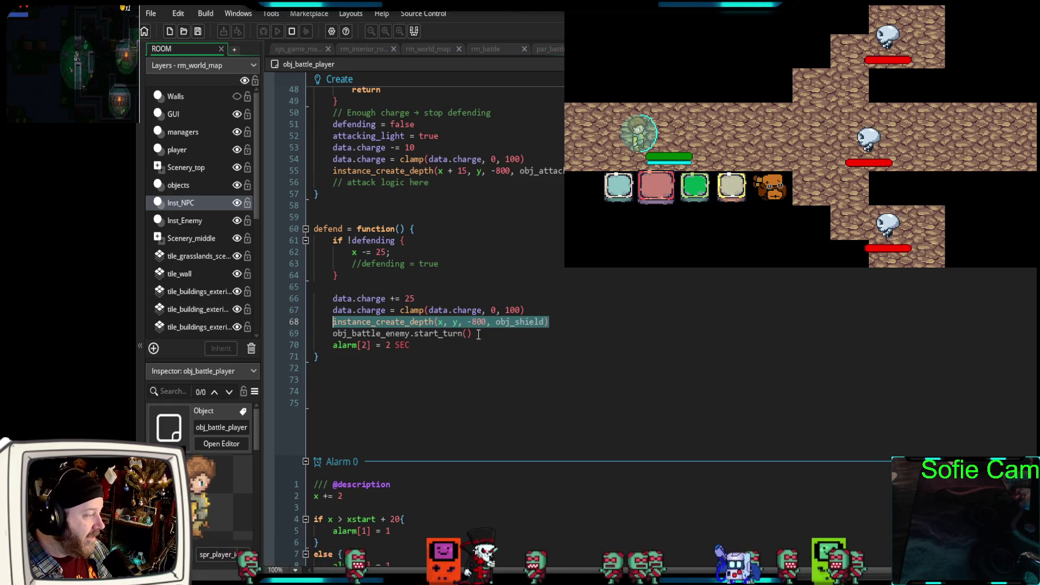
pyautogui.moveTo(479, 334); pyautogui.dragTo(324, 334)
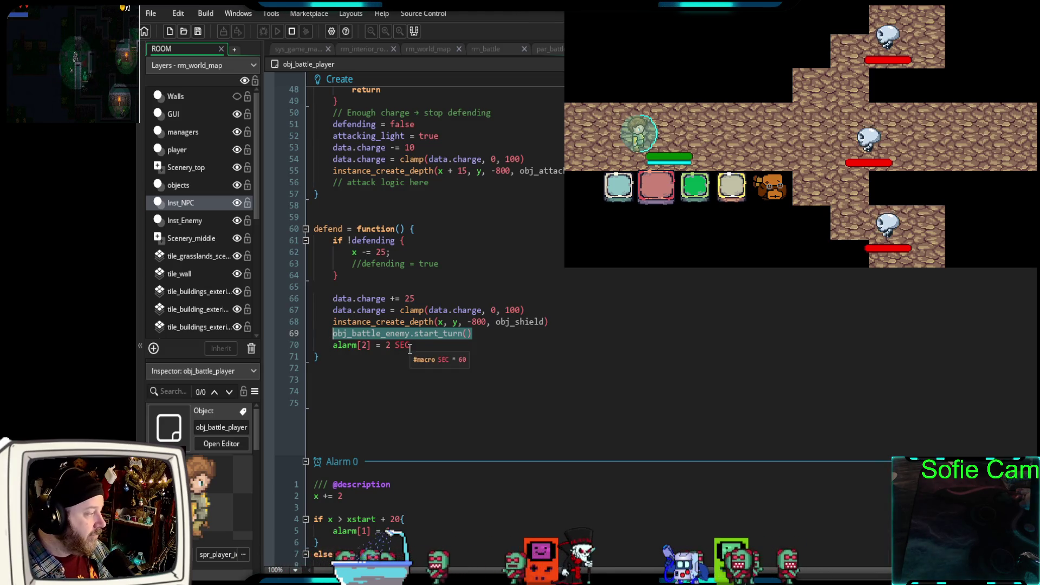
pyautogui.moveTo(411, 345); pyautogui.dragTo(335, 349)
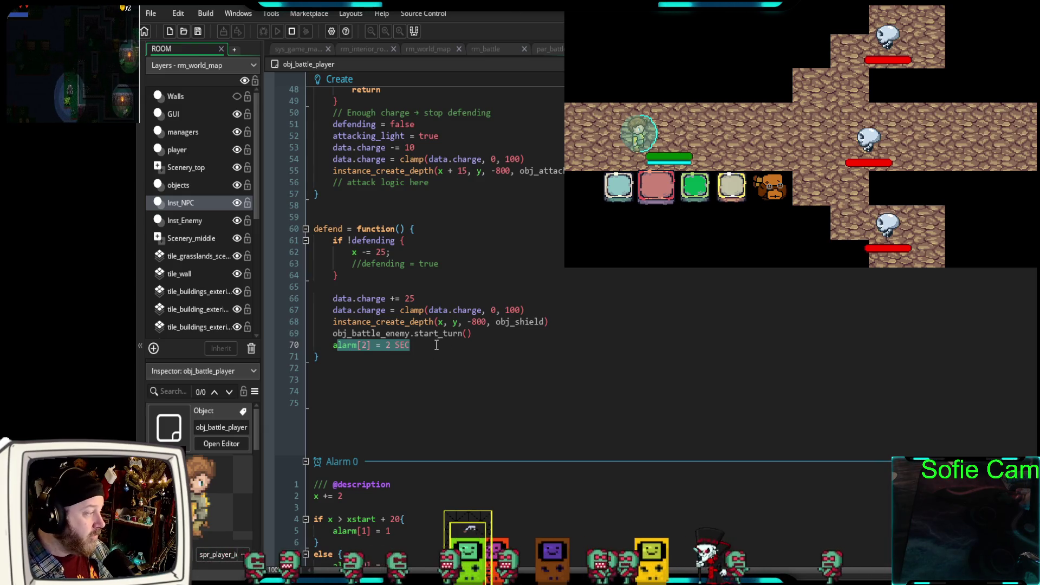
pyautogui.scroll(-10, 434, 342)
pyautogui.scroll(-6, 407, 348)
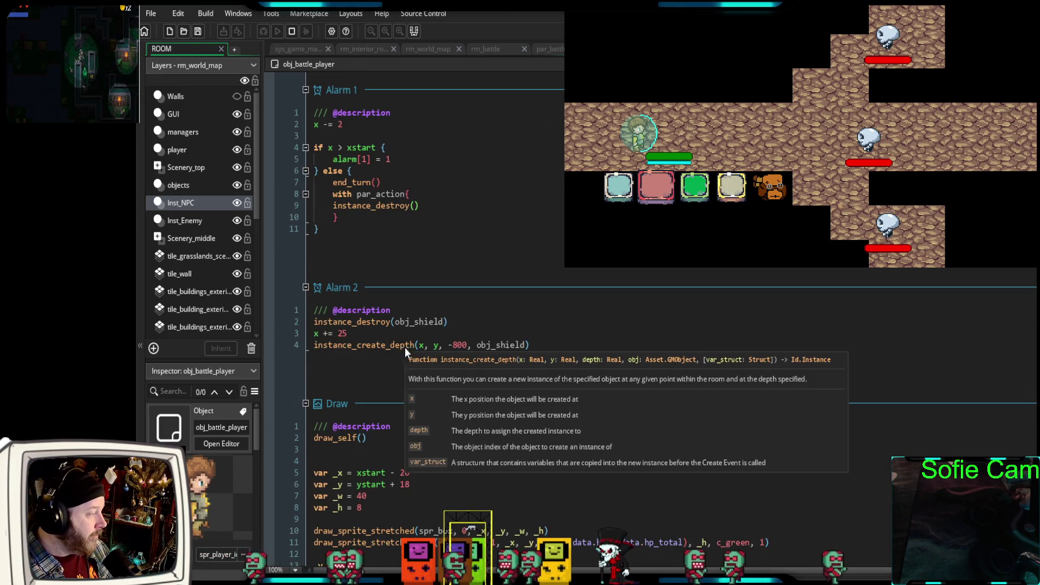
# - Review Alarm 2's lines that destroy and recreate obj_shield
pyautogui.moveTo(485, 321)
pyautogui.mouseDown()
pyautogui.moveTo(314, 322)
pyautogui.moveTo(304, 333)
pyautogui.mouseUp()
pyautogui.click(356, 335)
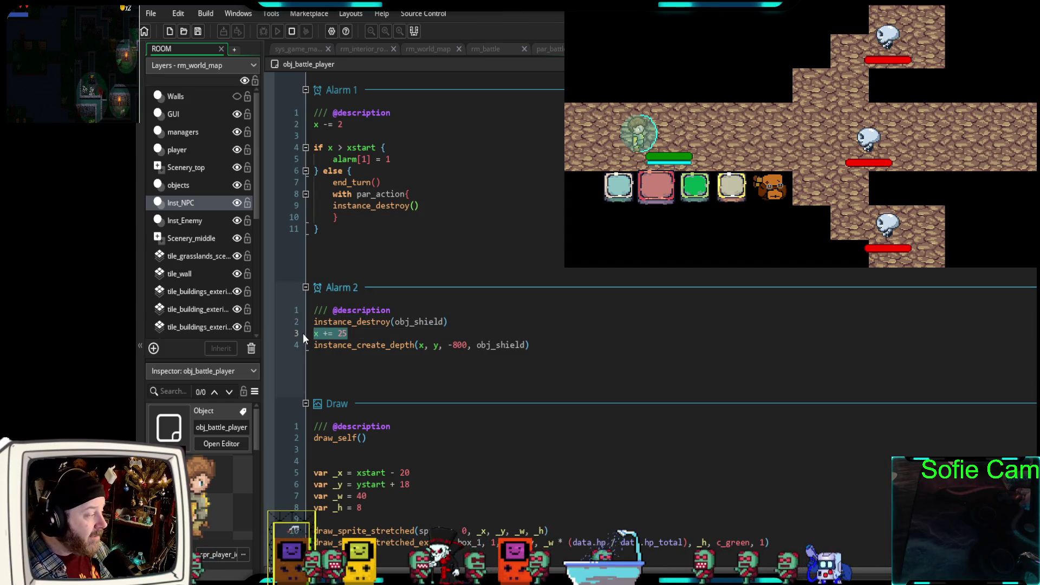
pyautogui.moveTo(540, 344); pyautogui.dragTo(309, 347)
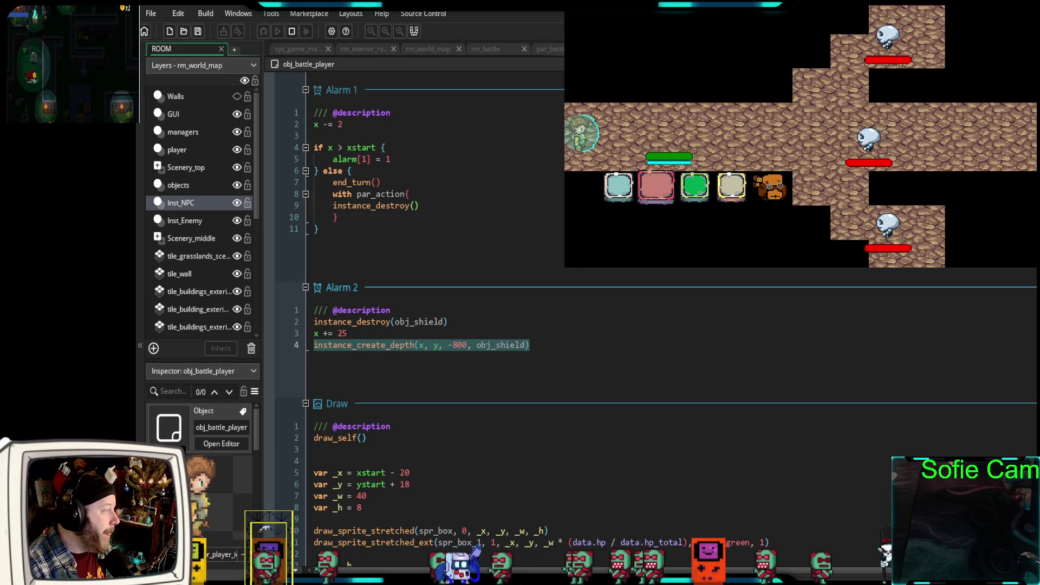
pyautogui.click(457, 334)
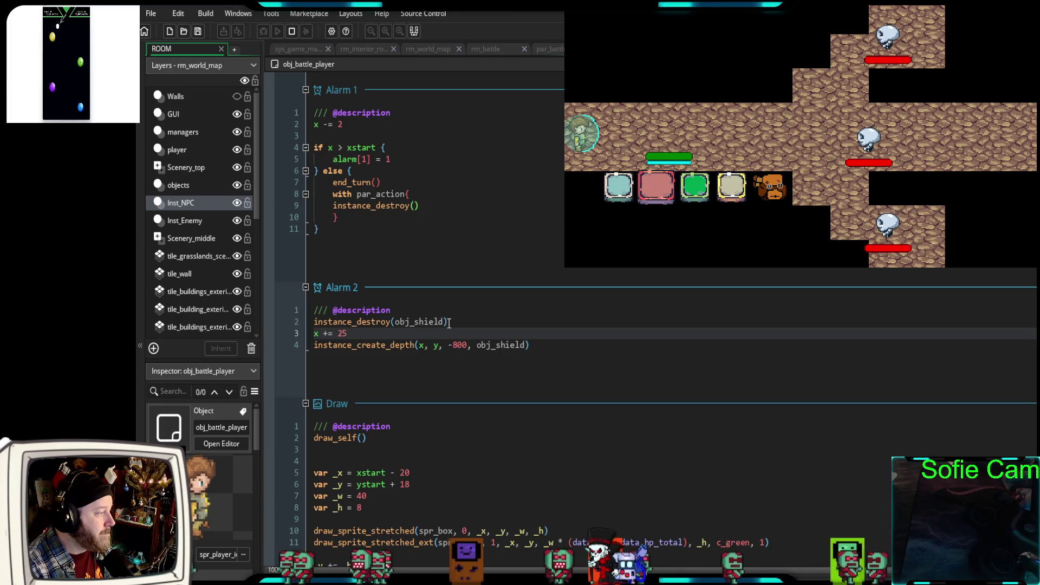
pyautogui.scroll(15, 448, 323)
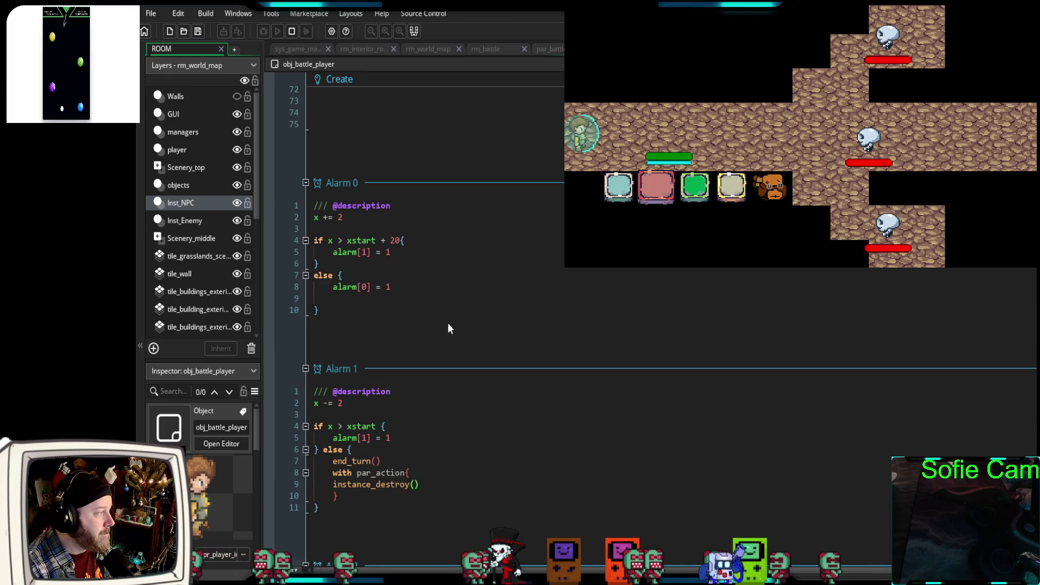
pyautogui.scroll(2, 449, 323)
pyautogui.scroll(-10, 448, 325)
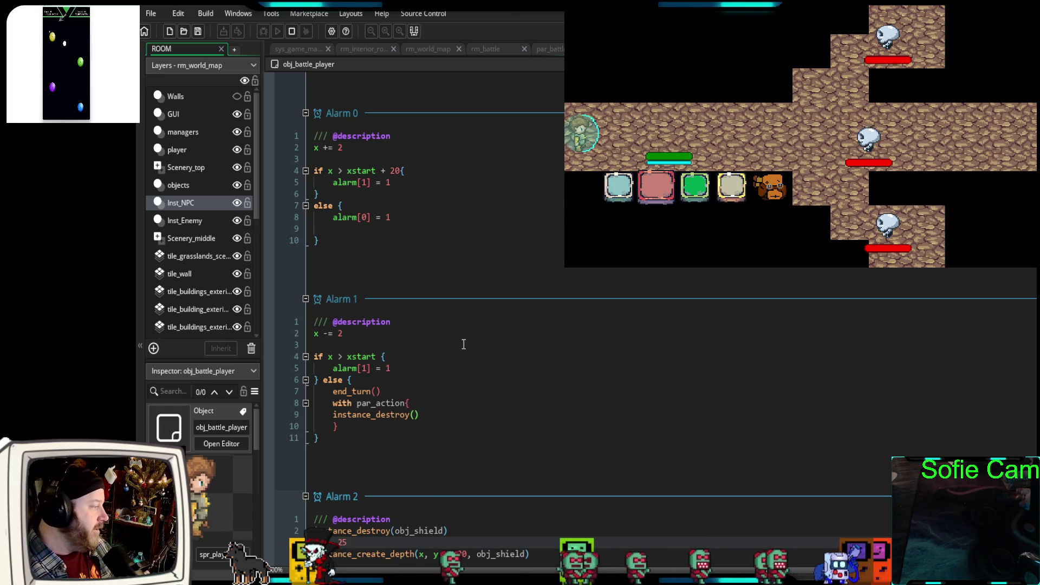
pyautogui.scroll(-2, 461, 341)
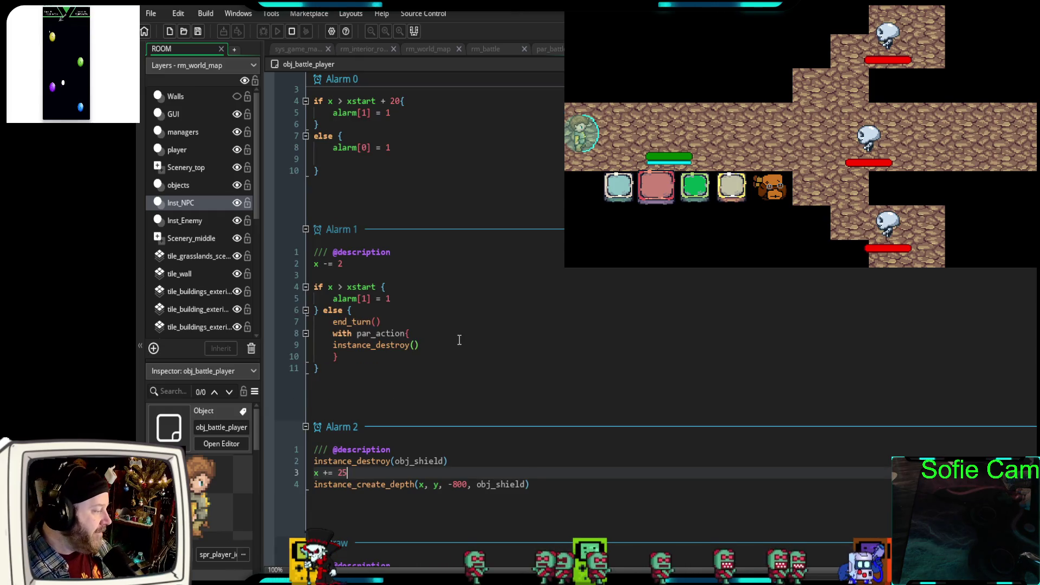
# - Replace 25 with xstart in Alarm 2's x += 25 line and start a debug run
pyautogui.doubleClick(343, 473)
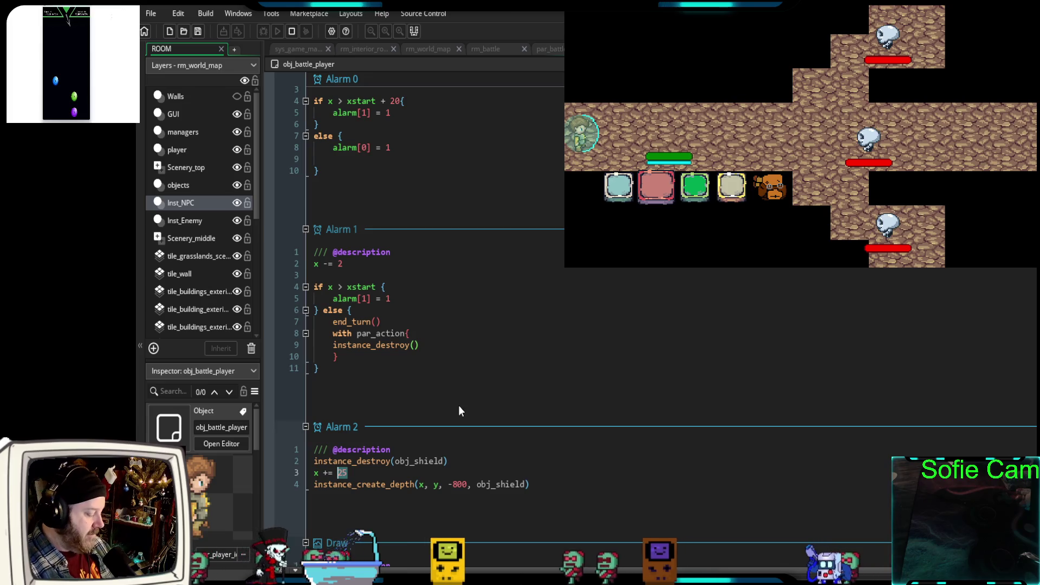
pyautogui.write('x')
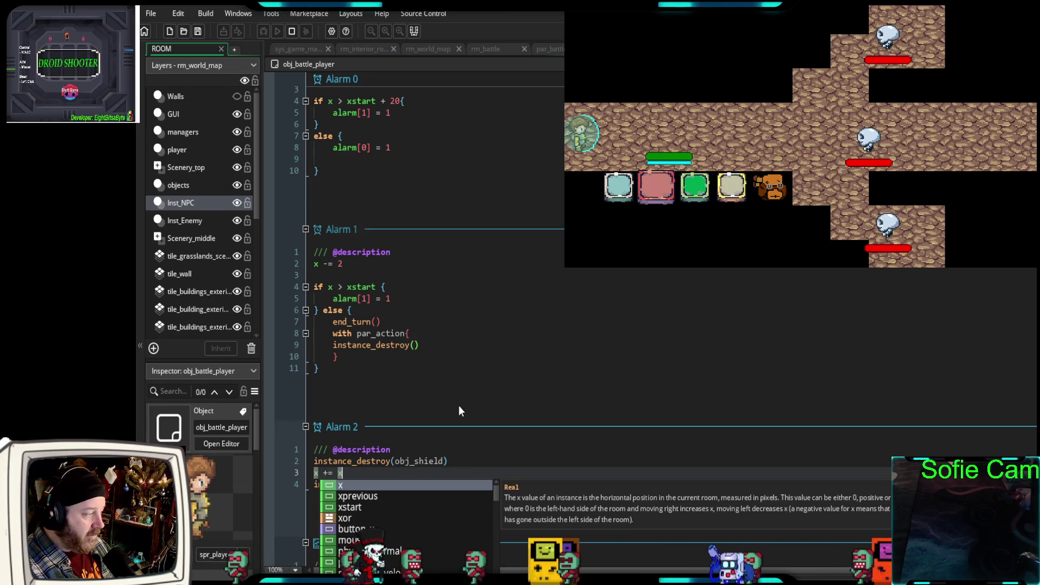
pyautogui.write('start')
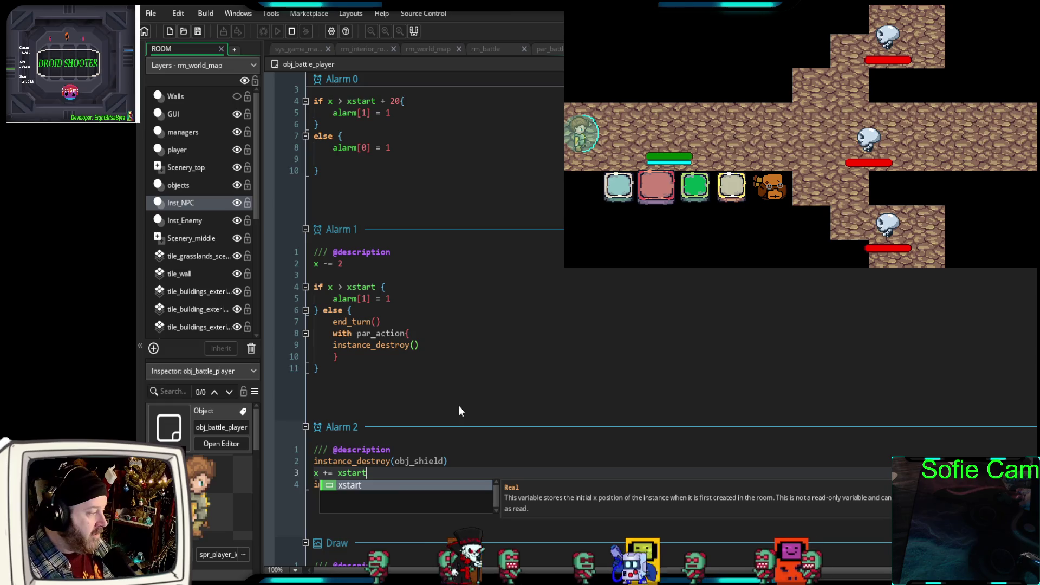
pyautogui.click(290, 30)
# - In the debug run, walk down into an enemy, take the first battle action, and return to the code
pyautogui.click(263, 32)
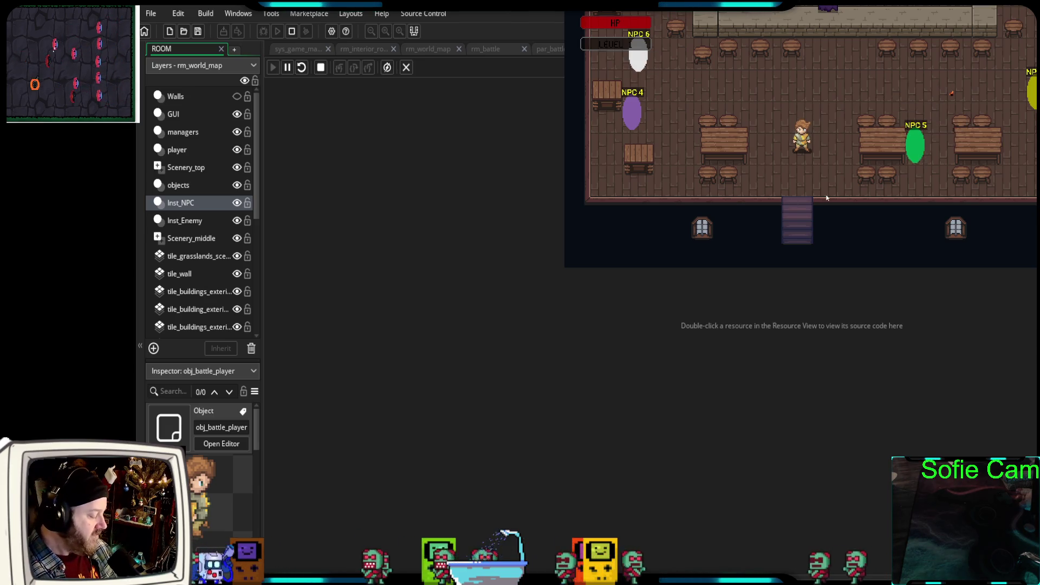
pyautogui.press('Down')
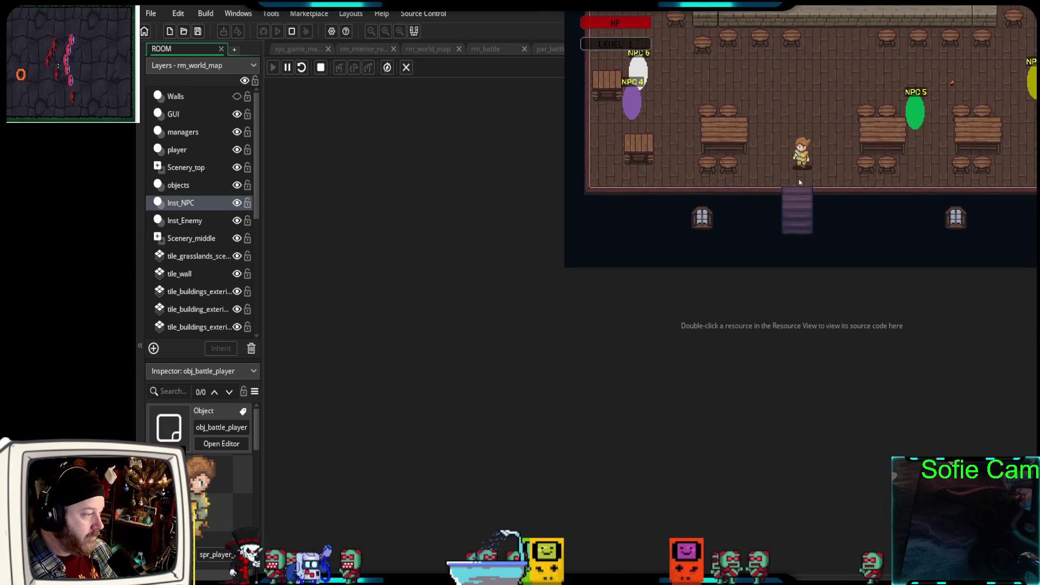
pyautogui.press('Down')
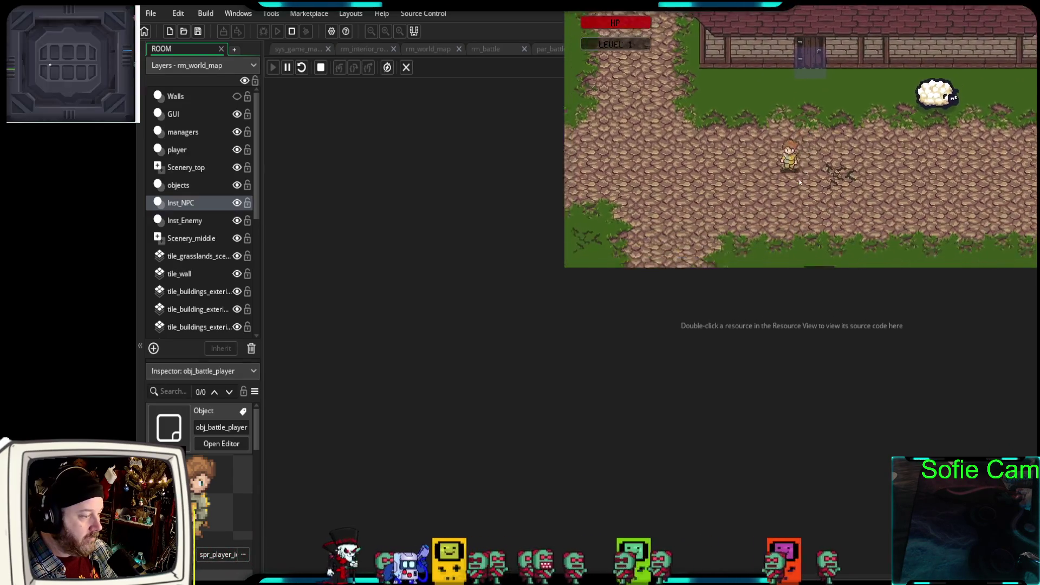
pyautogui.press('Down')
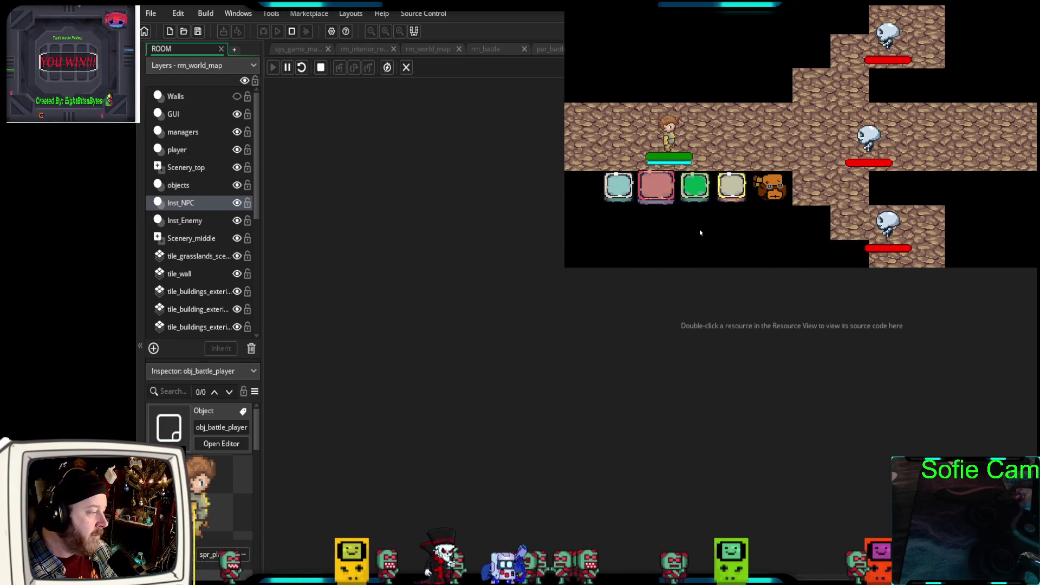
pyautogui.click(599, 202)
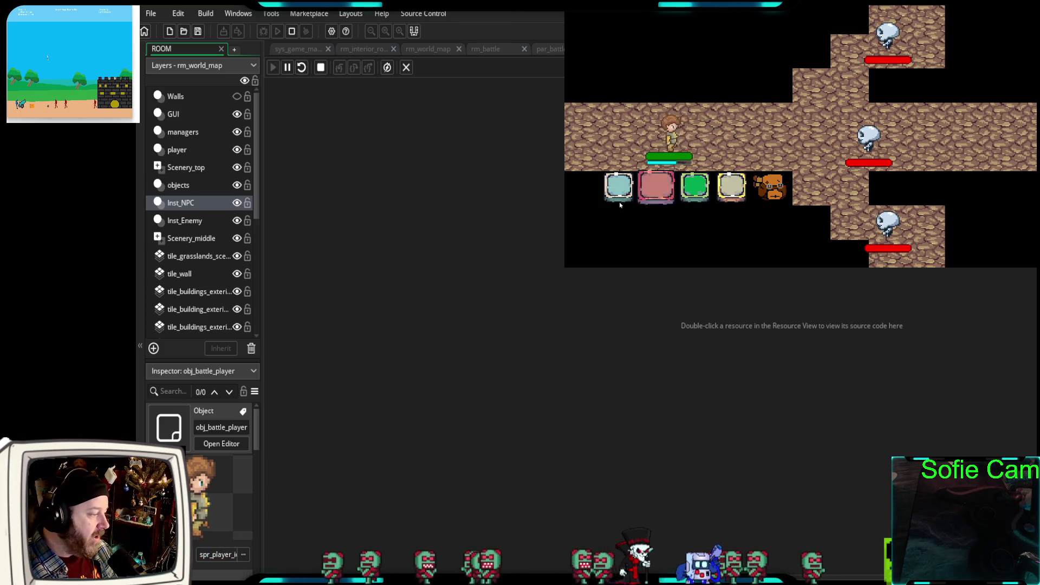
pyautogui.click(618, 202)
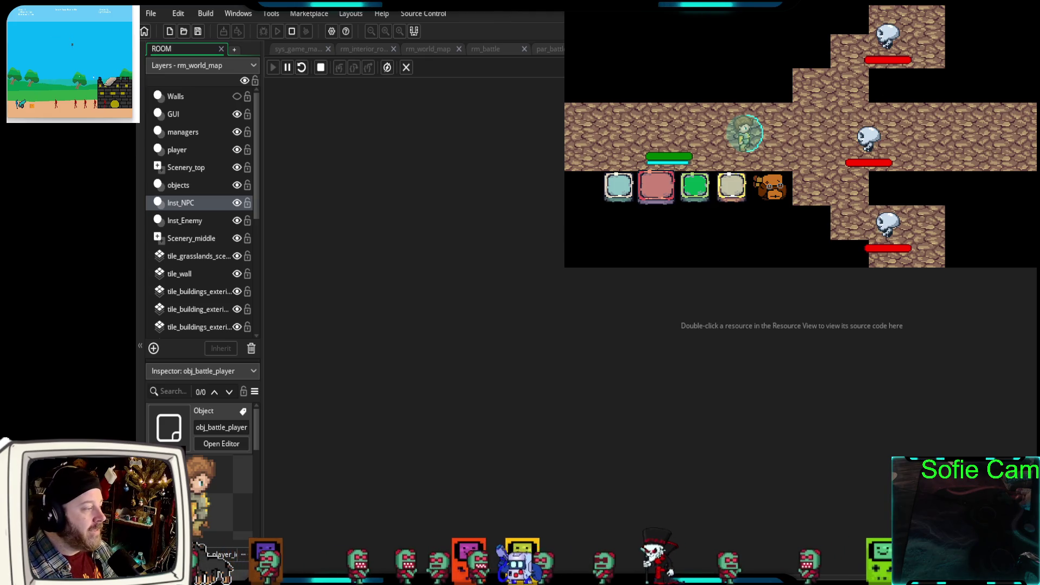
pyautogui.click(518, 416)
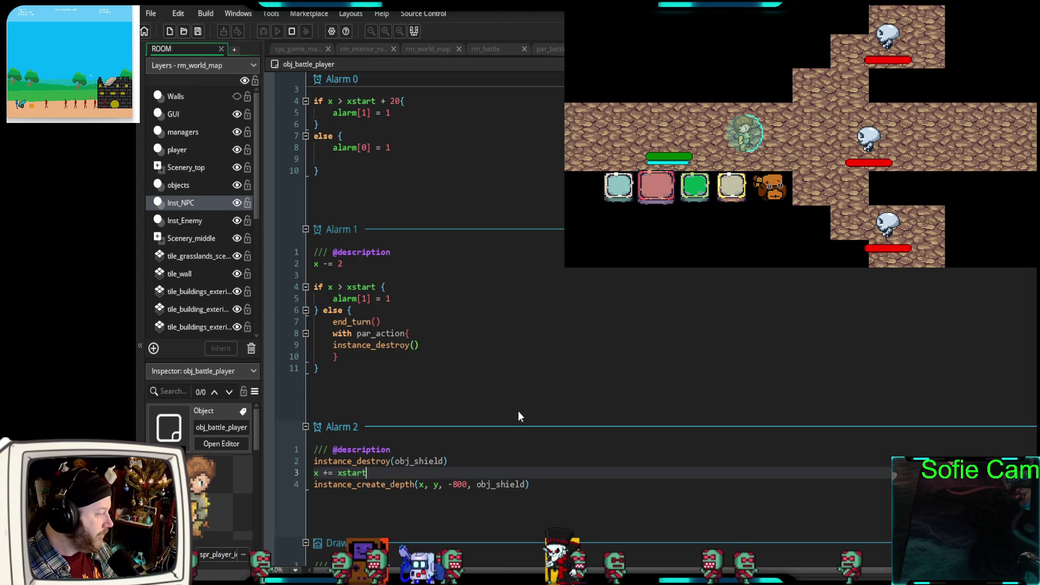
# - Change Alarm 2's xstart back to 25 and stop the running game
pyautogui.doubleClick(352, 473)
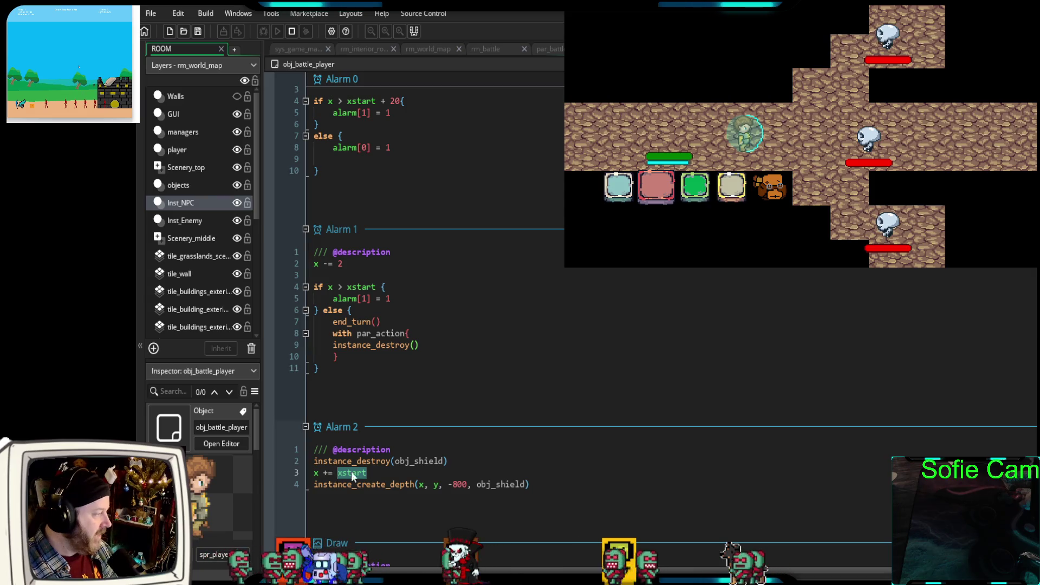
pyautogui.write('25')
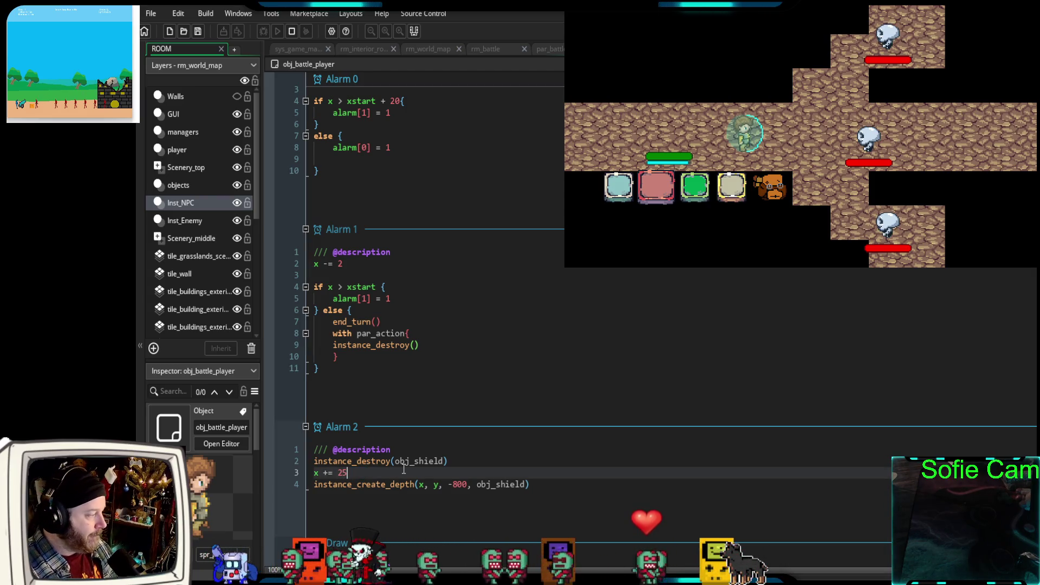
pyautogui.press('F5')
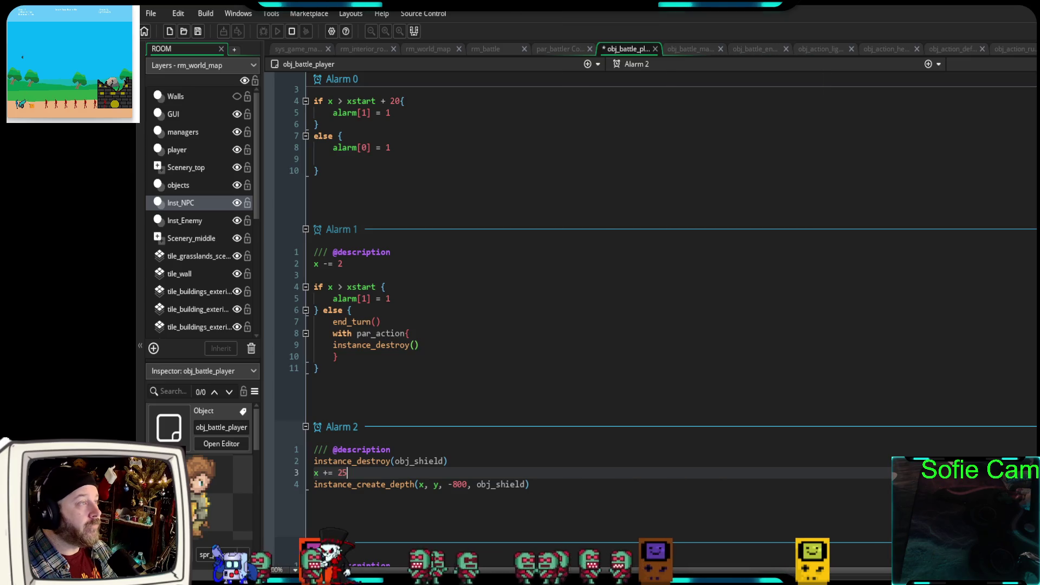
# - Review Alarm 2's shield-destroy line and mark the defend function's x -= 25 step-back
pyautogui.click(458, 461)
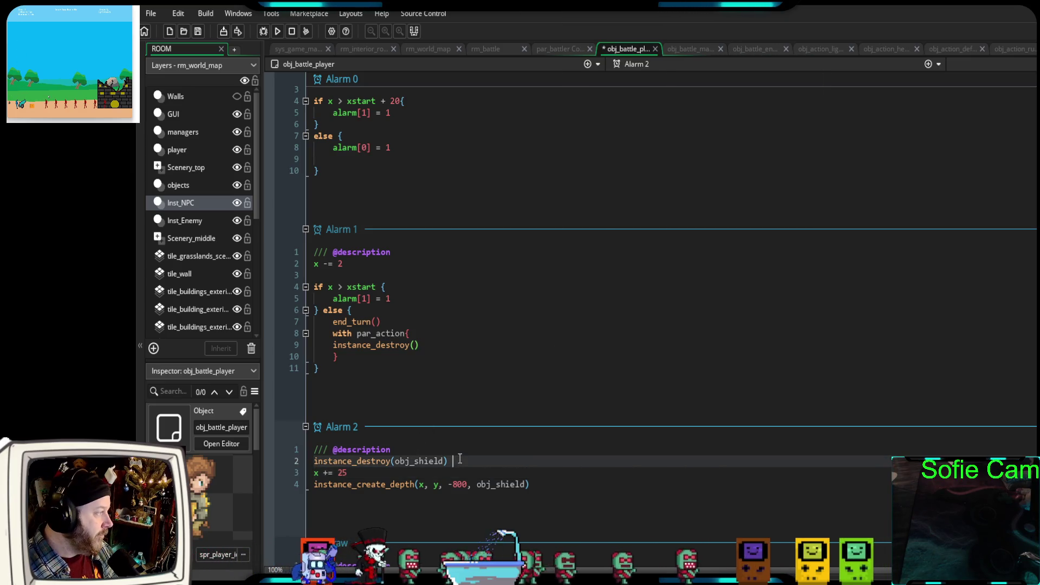
pyautogui.scroll(5, 459, 457)
pyautogui.scroll(2, 459, 454)
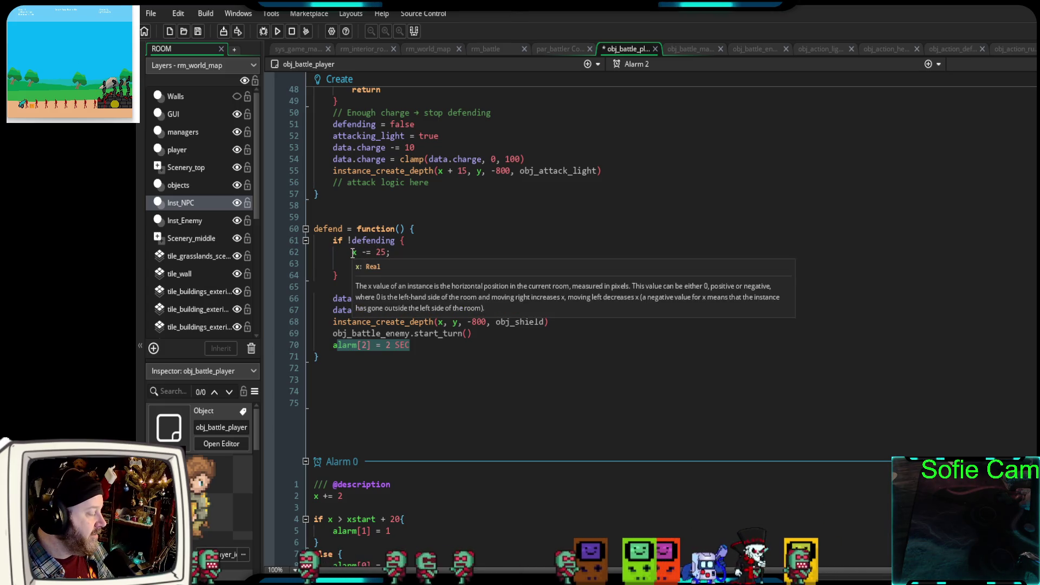
pyautogui.moveTo(396, 253); pyautogui.dragTo(351, 254)
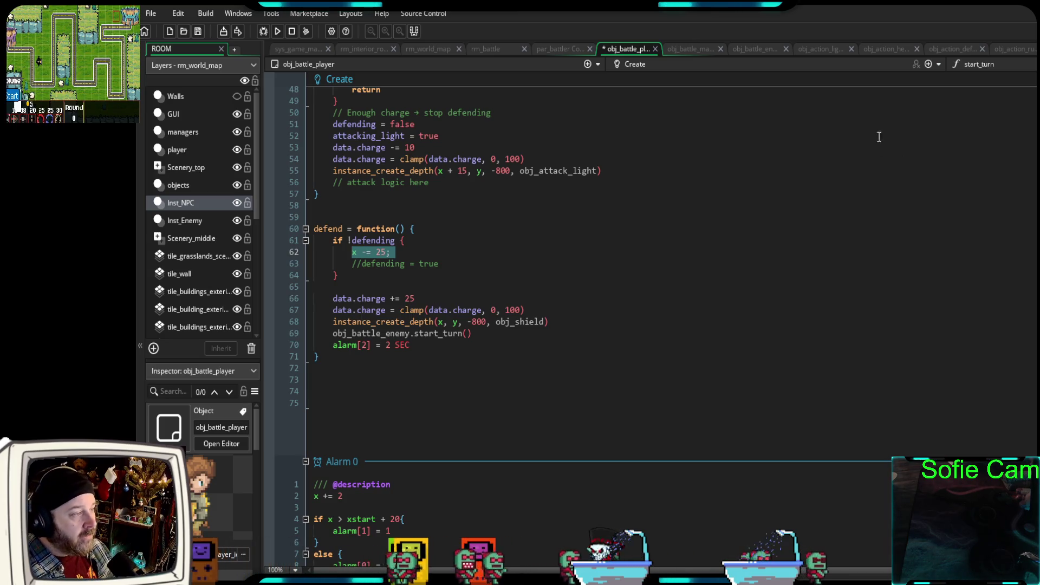
pyautogui.click(948, 49)
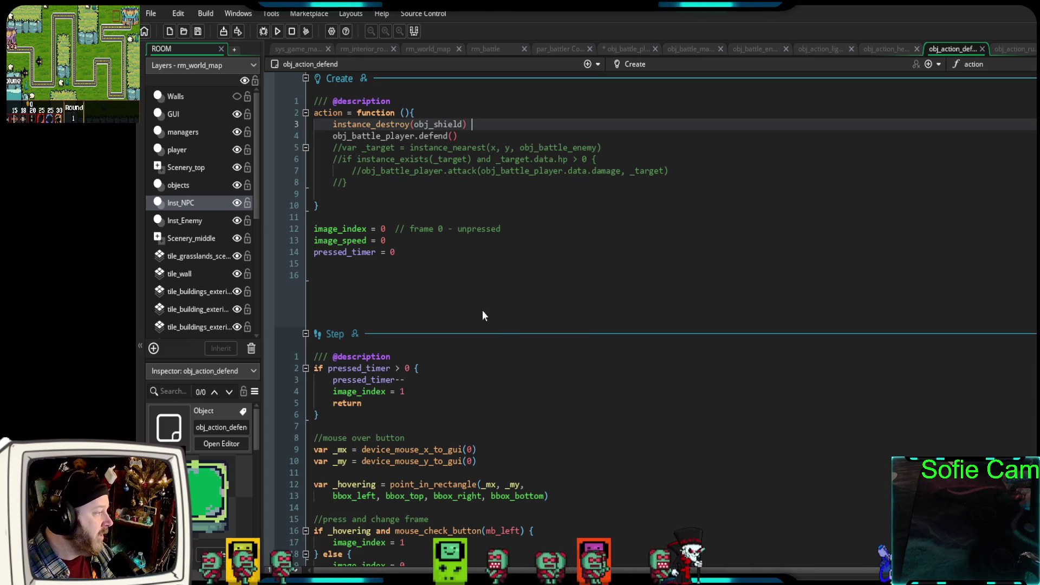
# - Inspect the commented-out targeting lines in obj_action_defend's Create code
pyautogui.moveTo(355, 188); pyautogui.dragTo(295, 150)
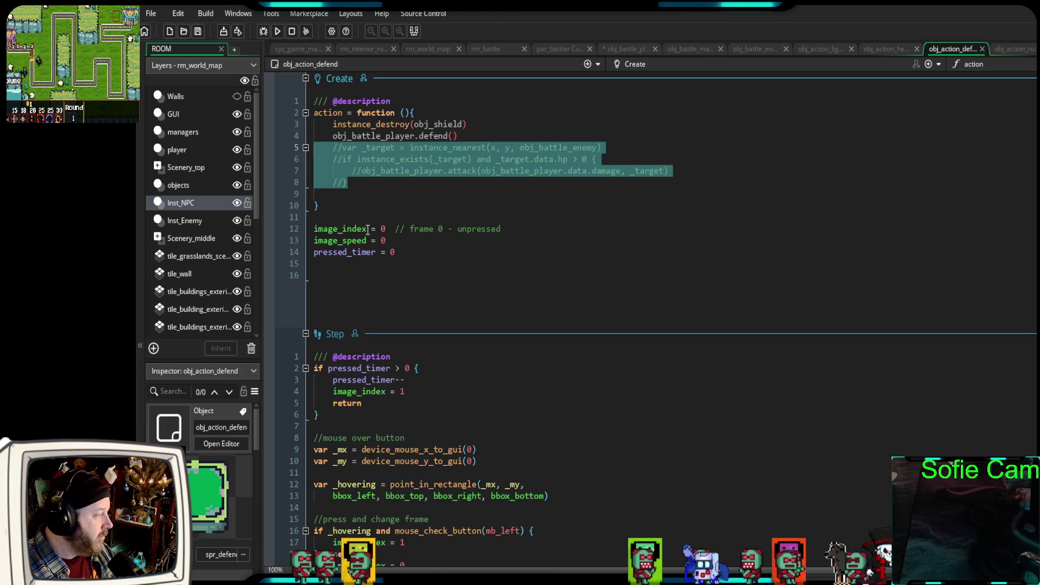
pyautogui.click(402, 253)
pyautogui.scroll(-2, 396, 257)
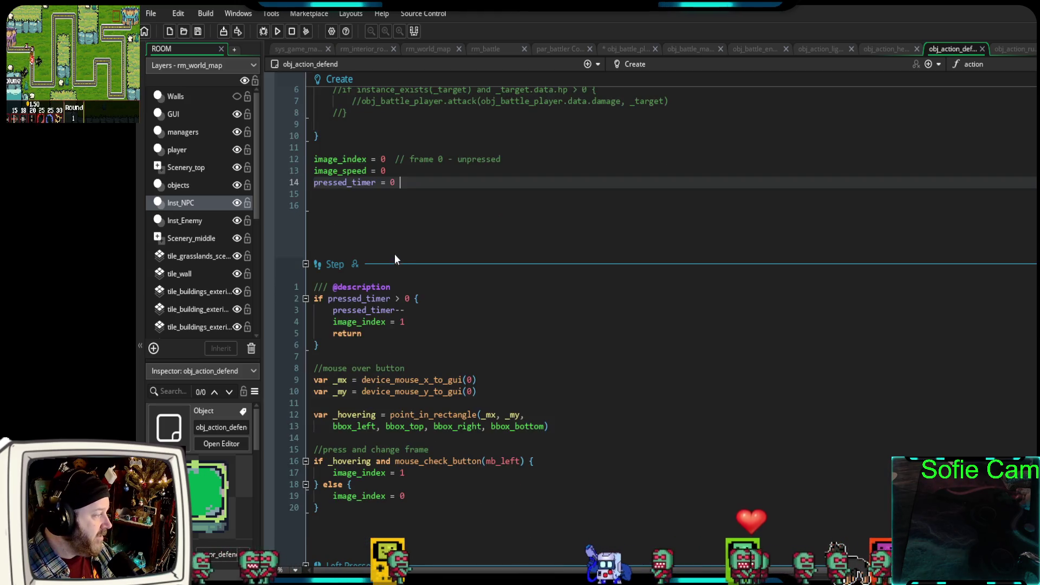
pyautogui.scroll(-2, 387, 279)
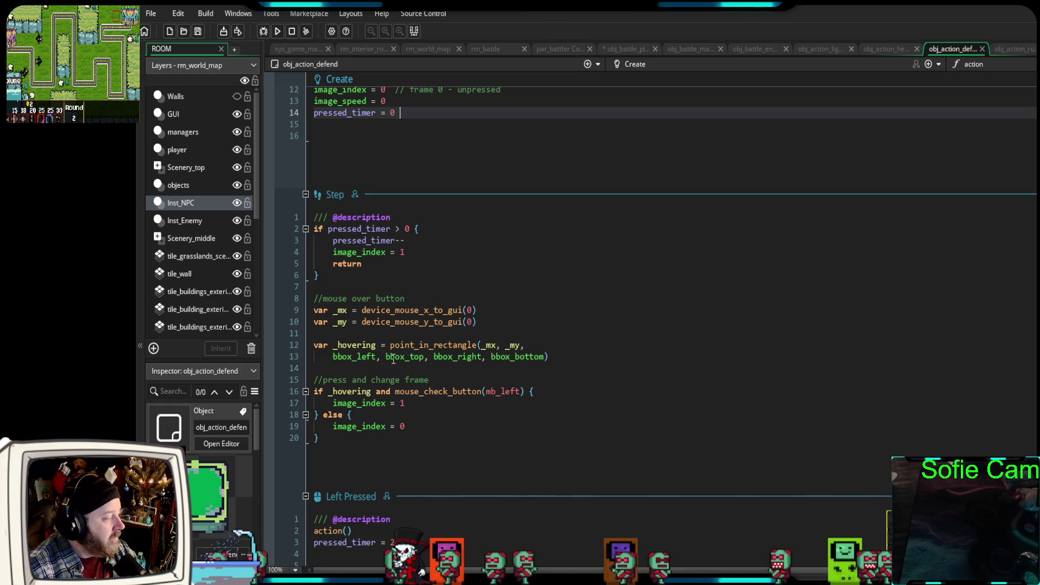
# - Inspect the Step event's press-and-frame-change code and the Left Pressed action() call
pyautogui.moveTo(337, 437); pyautogui.dragTo(312, 381)
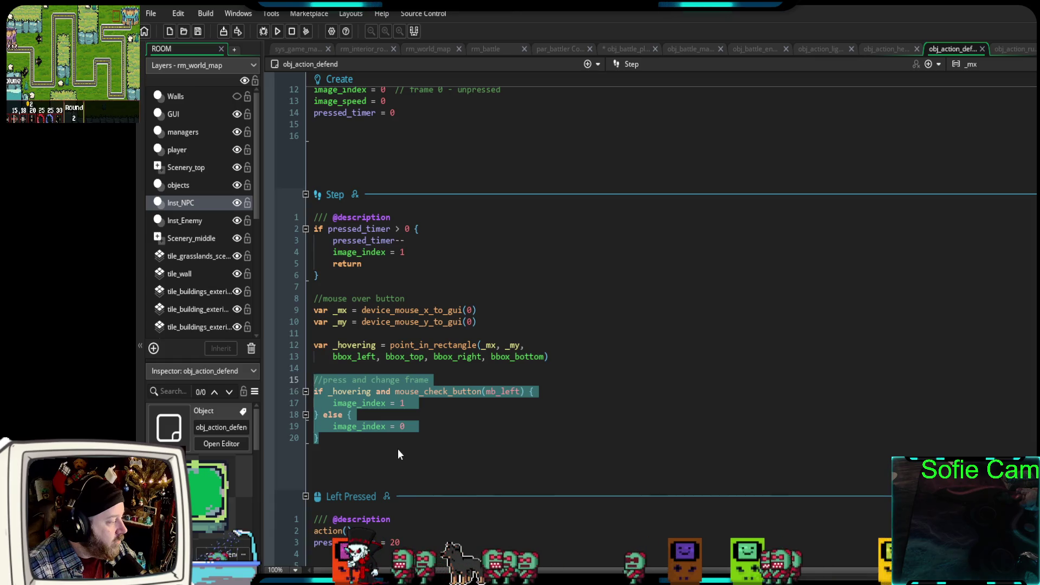
pyautogui.scroll(-2, 398, 454)
pyautogui.moveTo(353, 476); pyautogui.dragTo(306, 480)
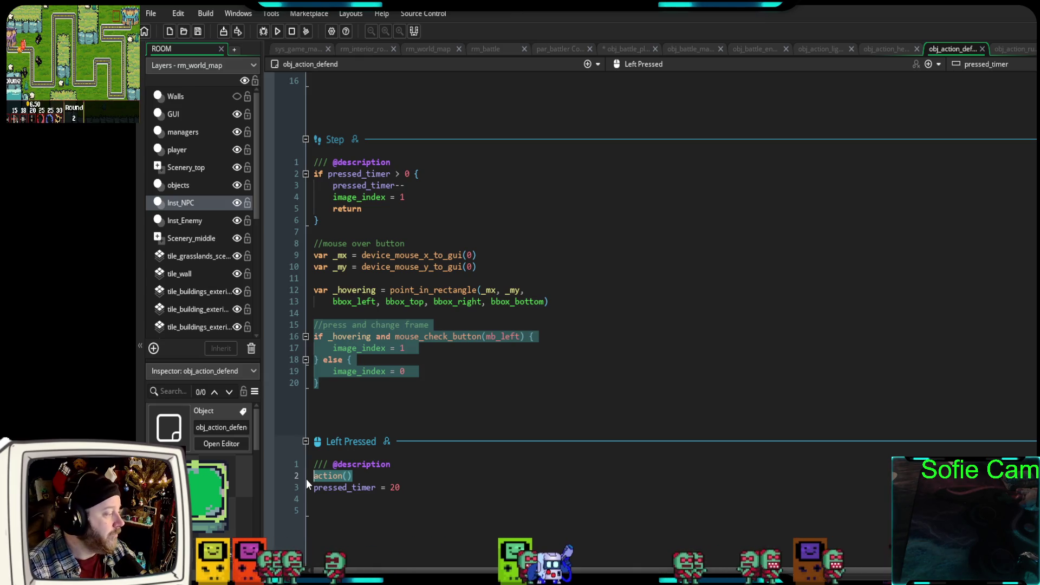
pyautogui.click(451, 409)
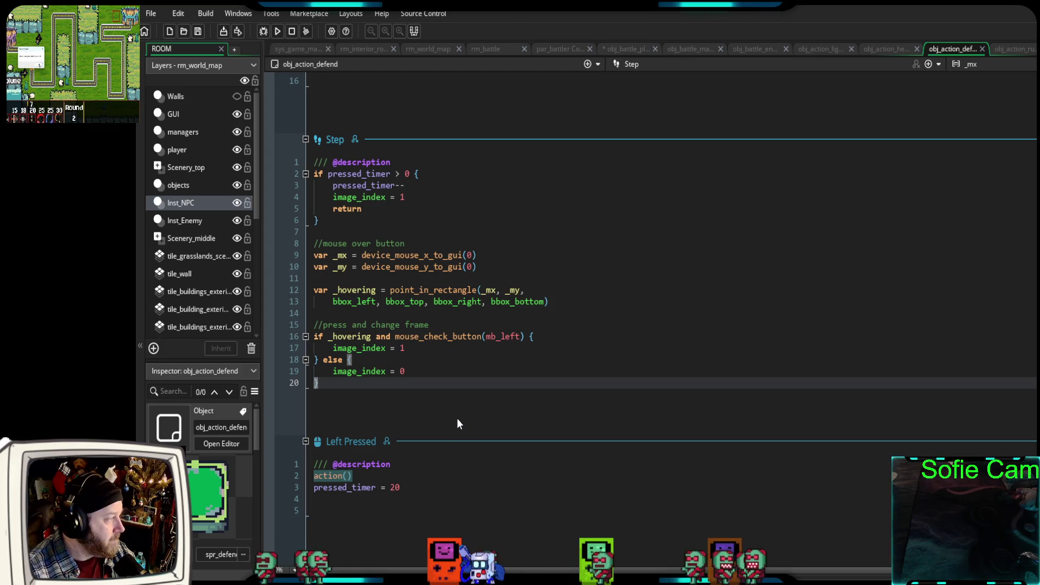
pyautogui.scroll(5, 457, 424)
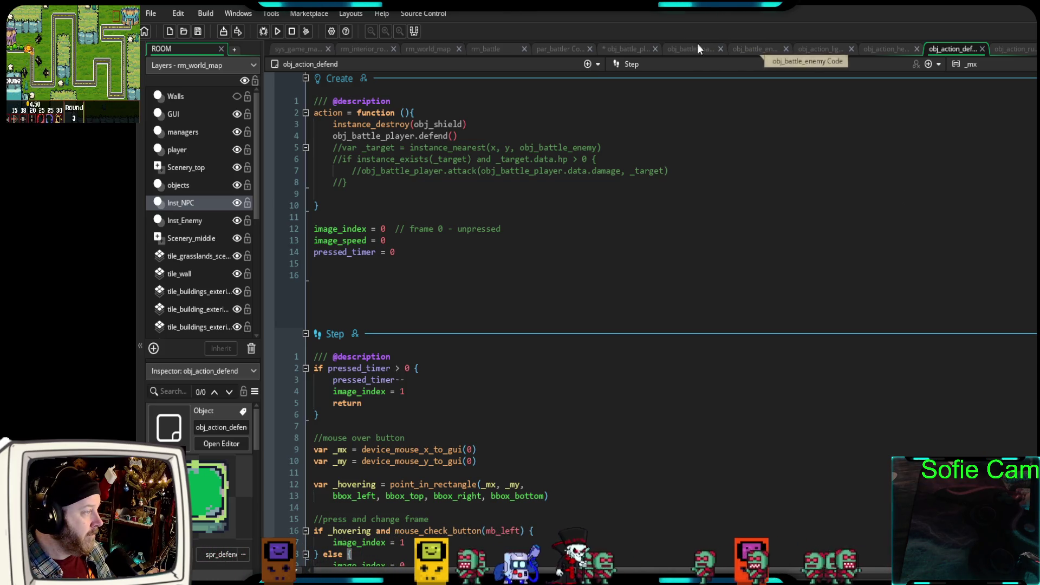
pyautogui.click(629, 49)
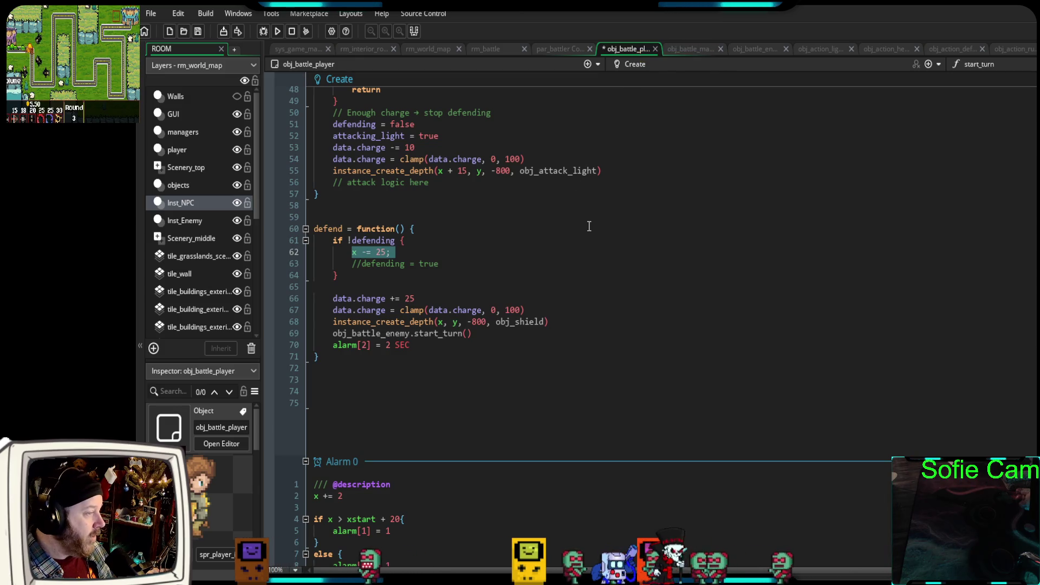
# - Review obj_battle_player's Alarm events and defend function, then start a debug run
pyautogui.scroll(-10, 569, 225)
pyautogui.scroll(-10, 568, 225)
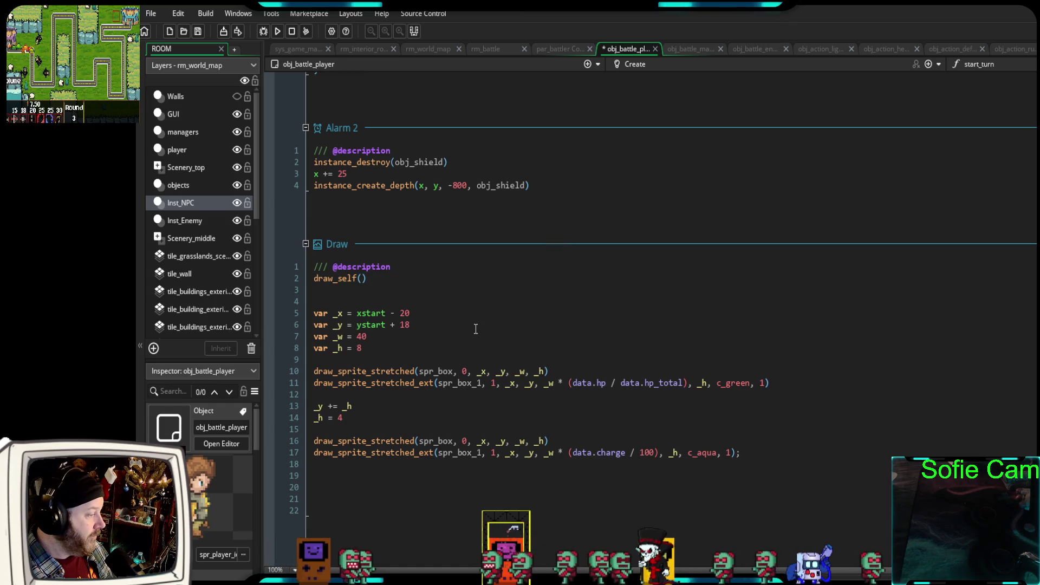
pyautogui.scroll(6, 454, 344)
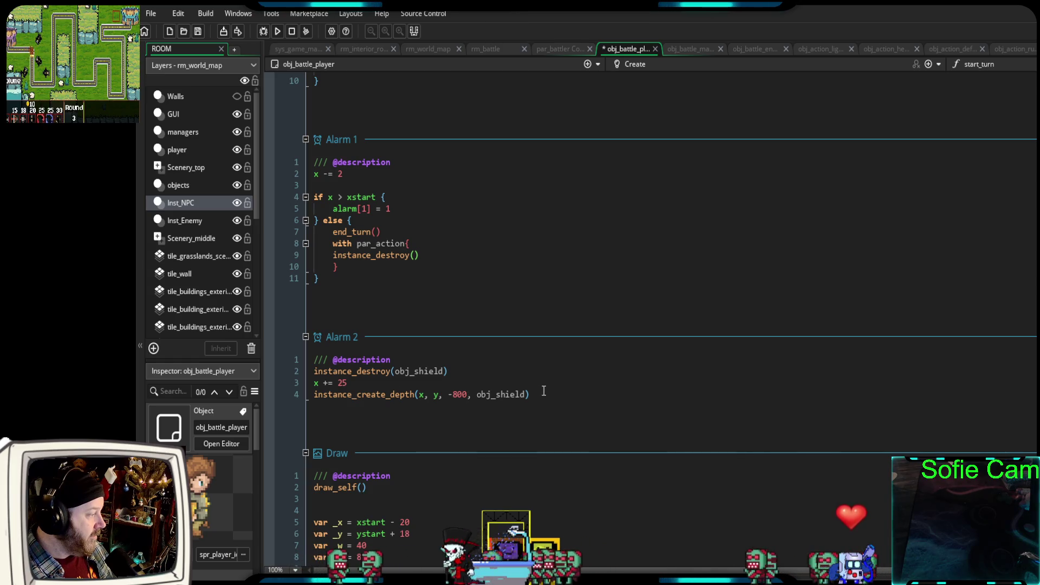
pyautogui.scroll(8, 535, 389)
pyautogui.scroll(6, 536, 389)
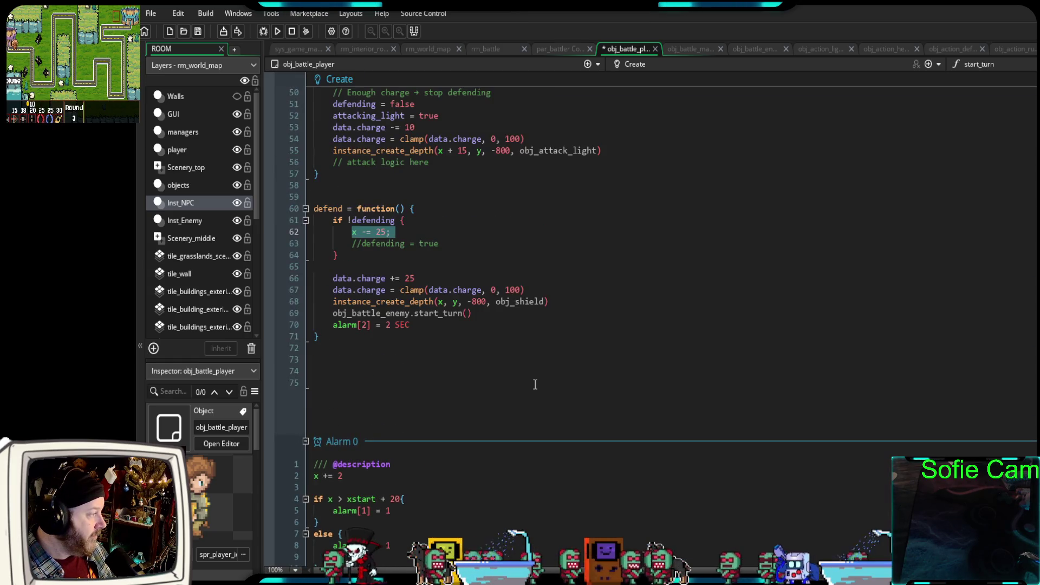
pyautogui.click(370, 257)
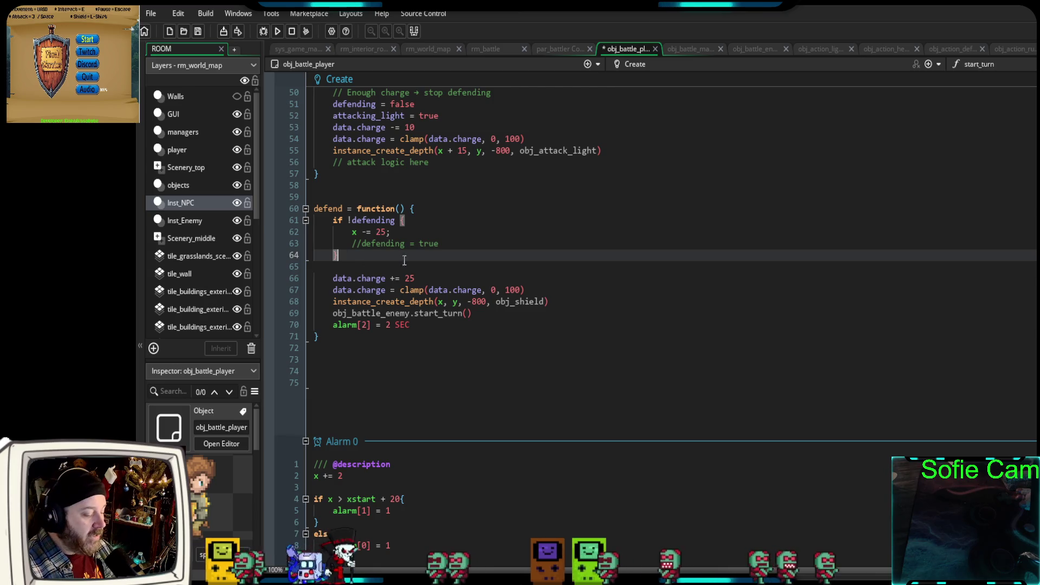
pyautogui.click(263, 33)
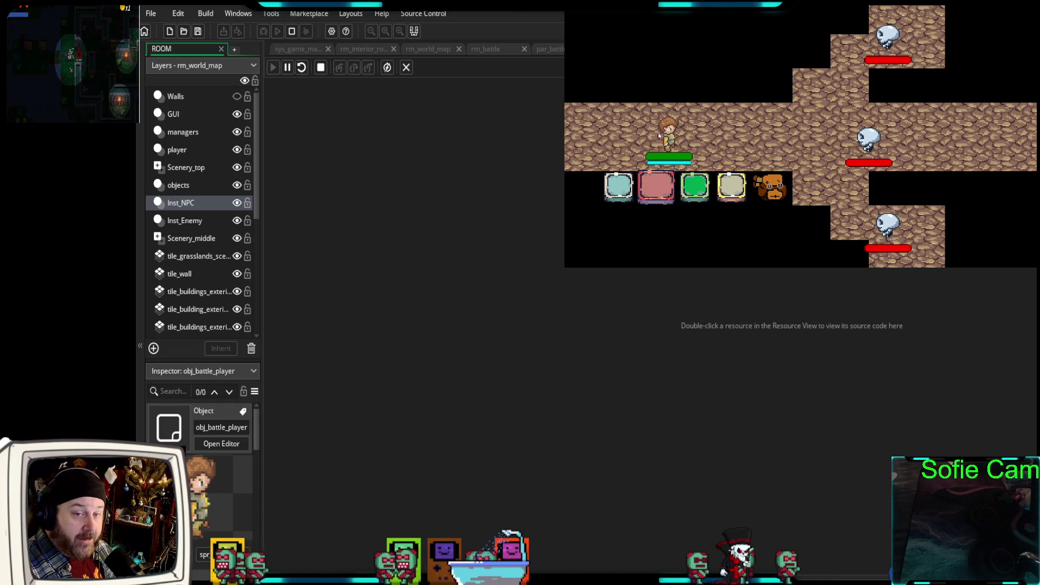
# - Use the light-blue and red attack actions, then defend to put a shield around the player
pyautogui.click(620, 189)
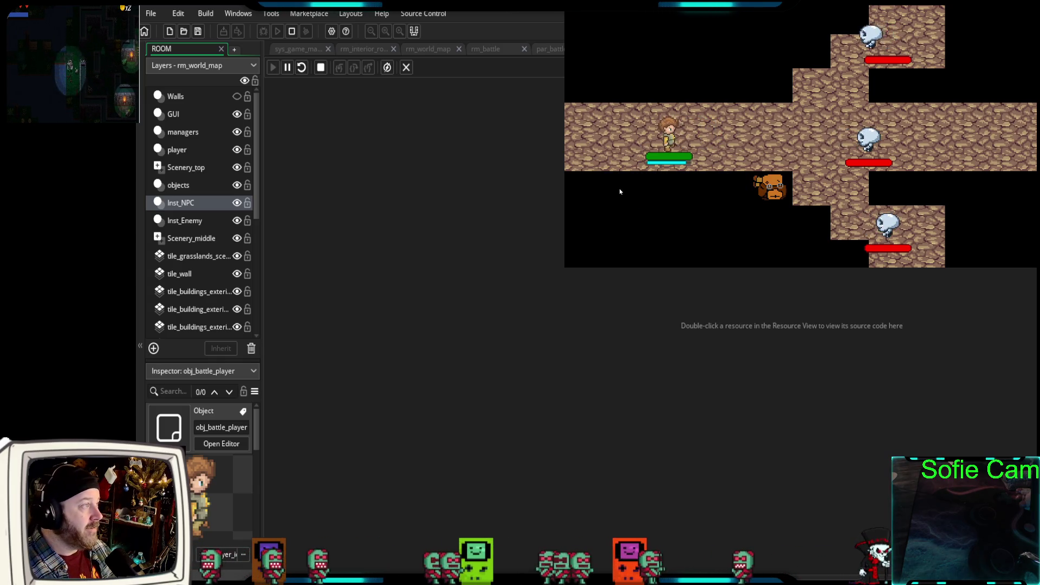
pyautogui.click(674, 186)
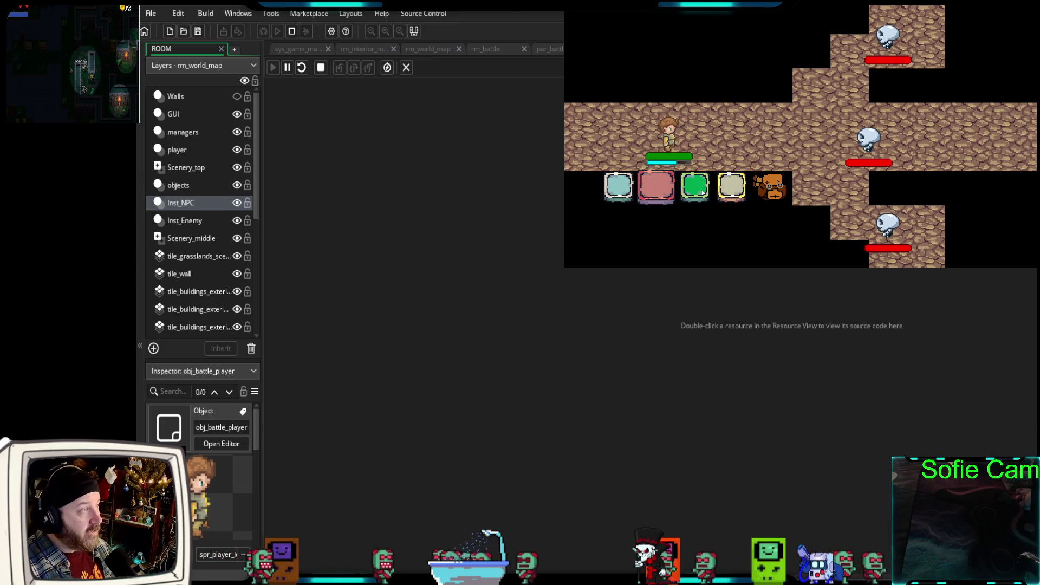
pyautogui.click(695, 186)
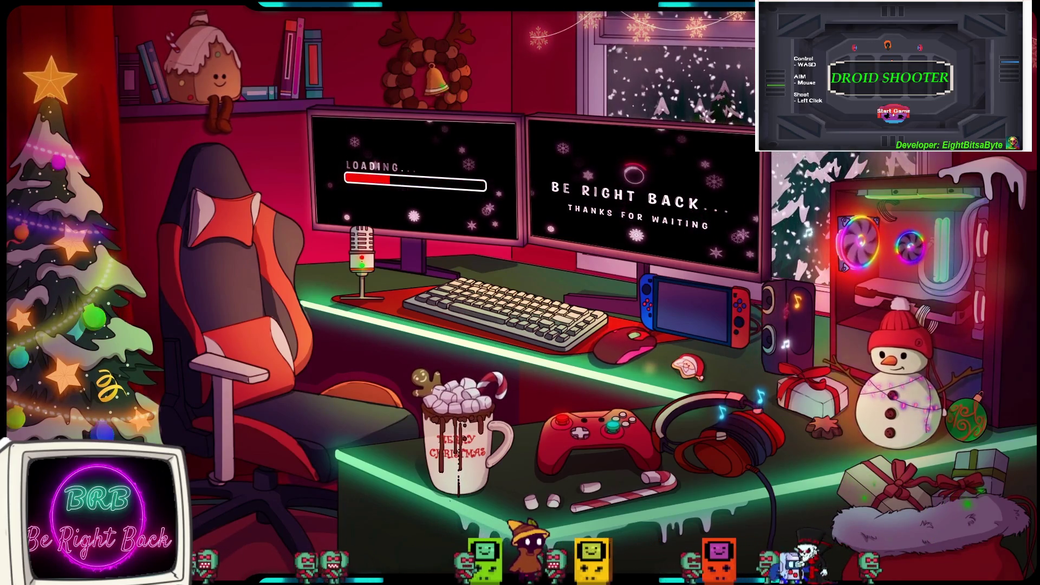
pyautogui.click(894, 113)
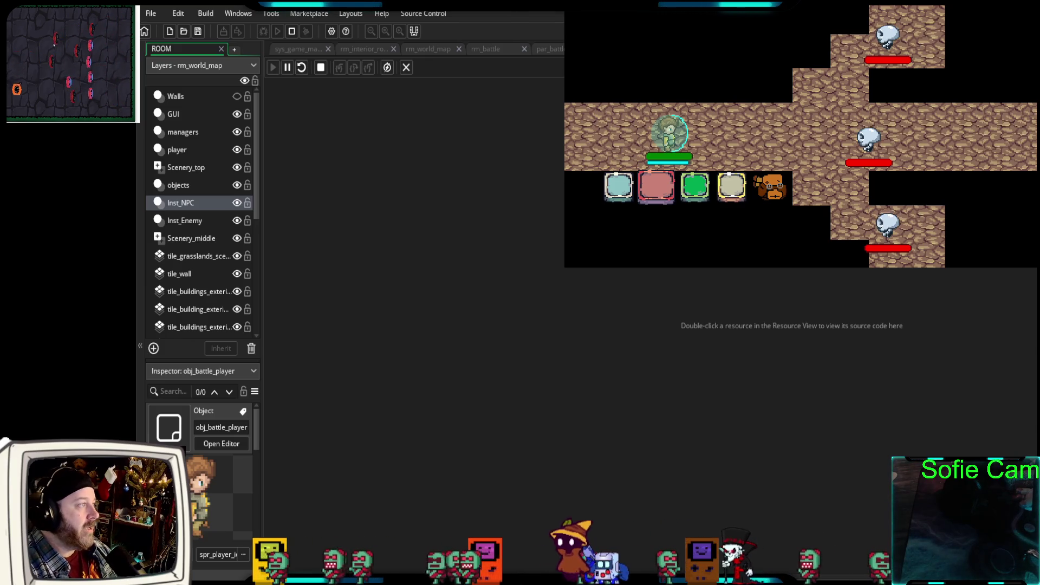
# - Defend three times to recreate the shield, then attack with the light-blue action
pyautogui.click(600, 203)
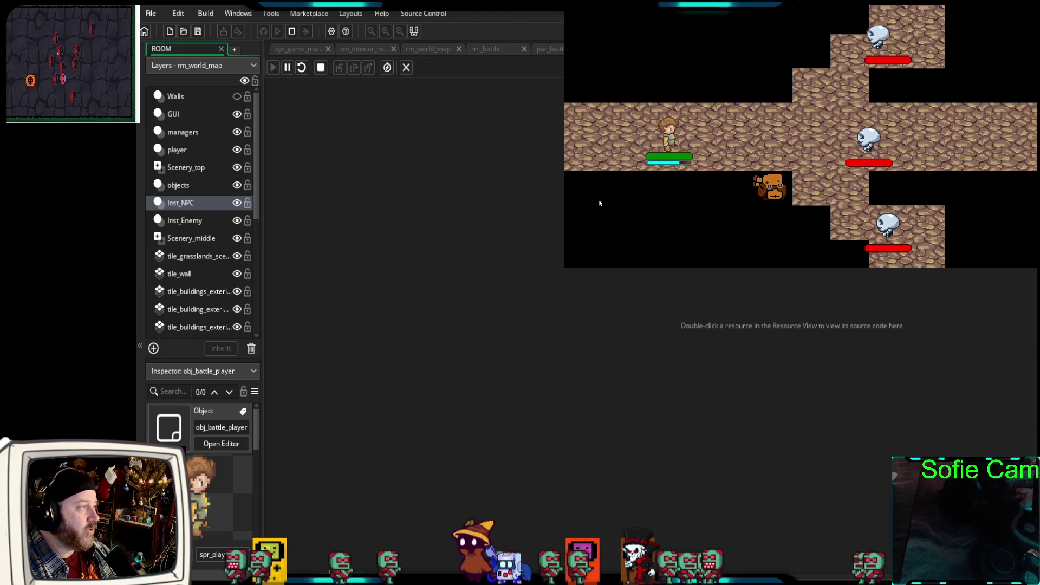
pyautogui.click(701, 188)
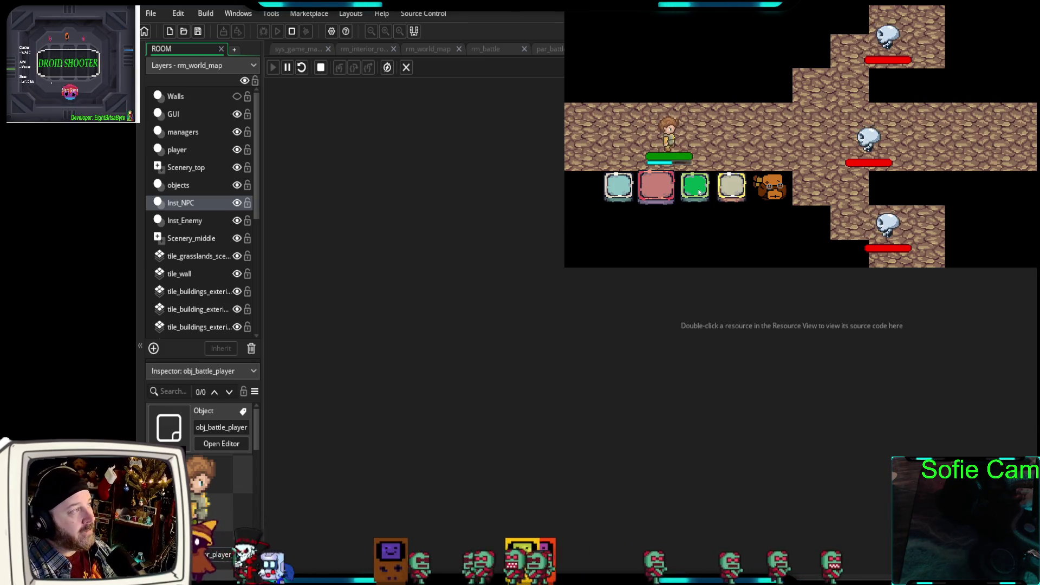
pyautogui.click(699, 192)
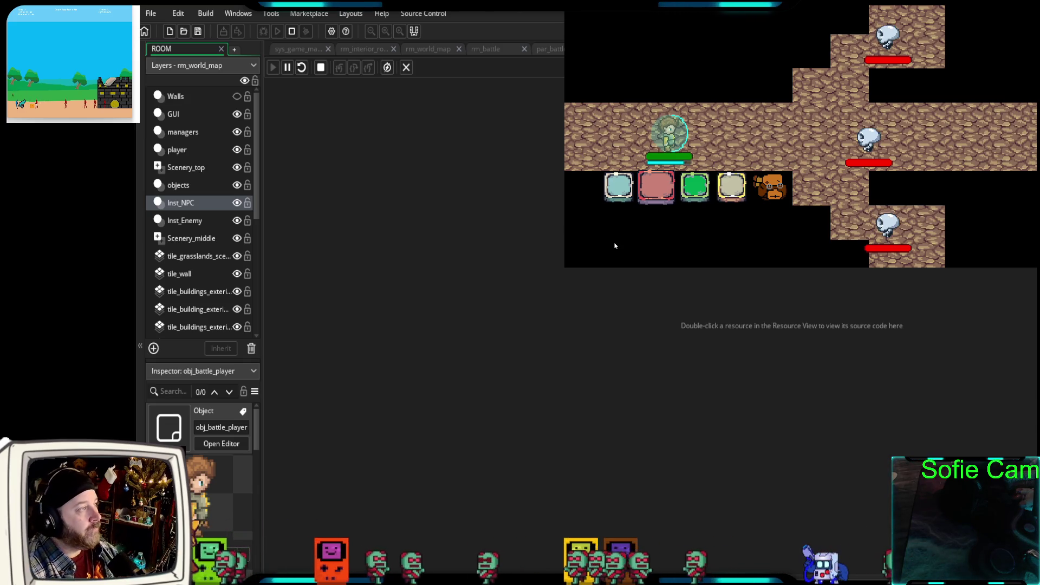
pyautogui.click(697, 188)
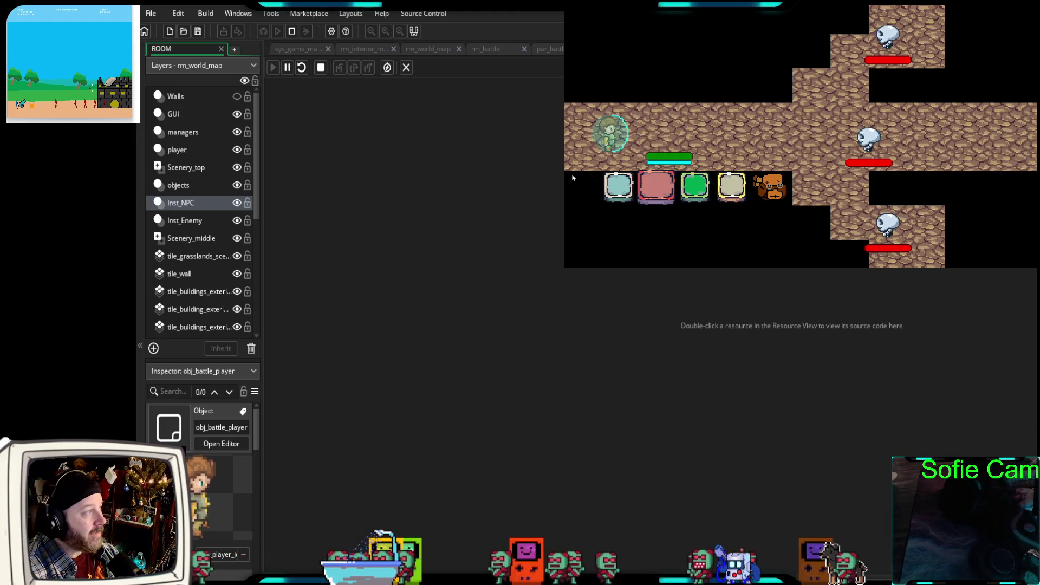
pyautogui.click(617, 194)
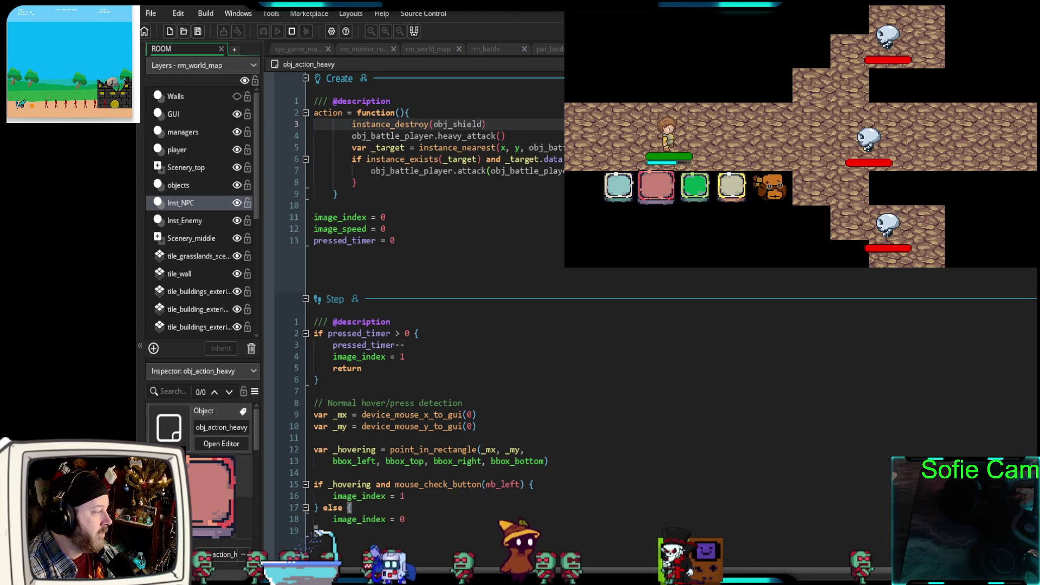
pyautogui.scroll(-4, 582, 343)
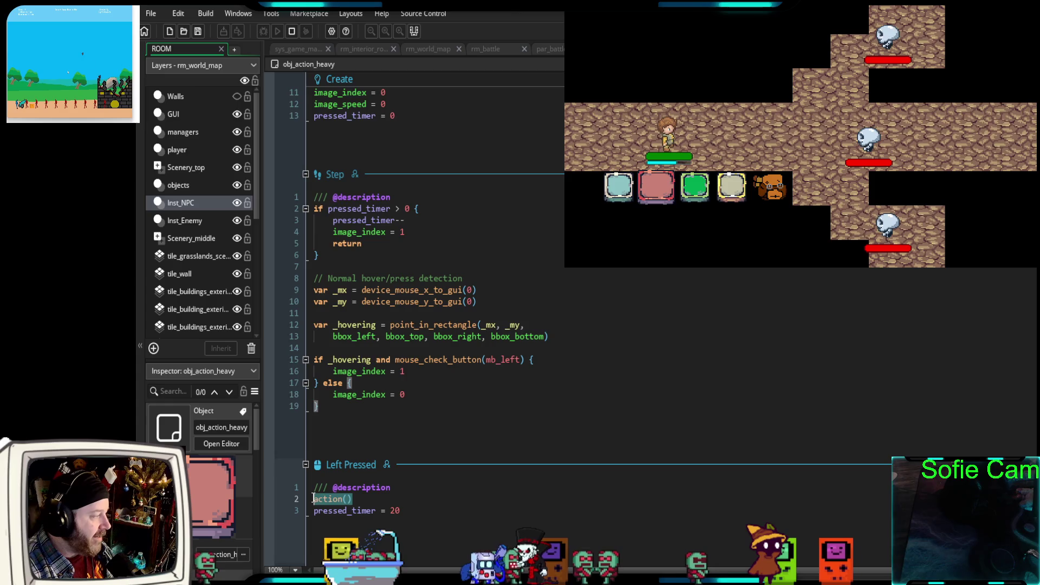
pyautogui.scroll(4, 401, 458)
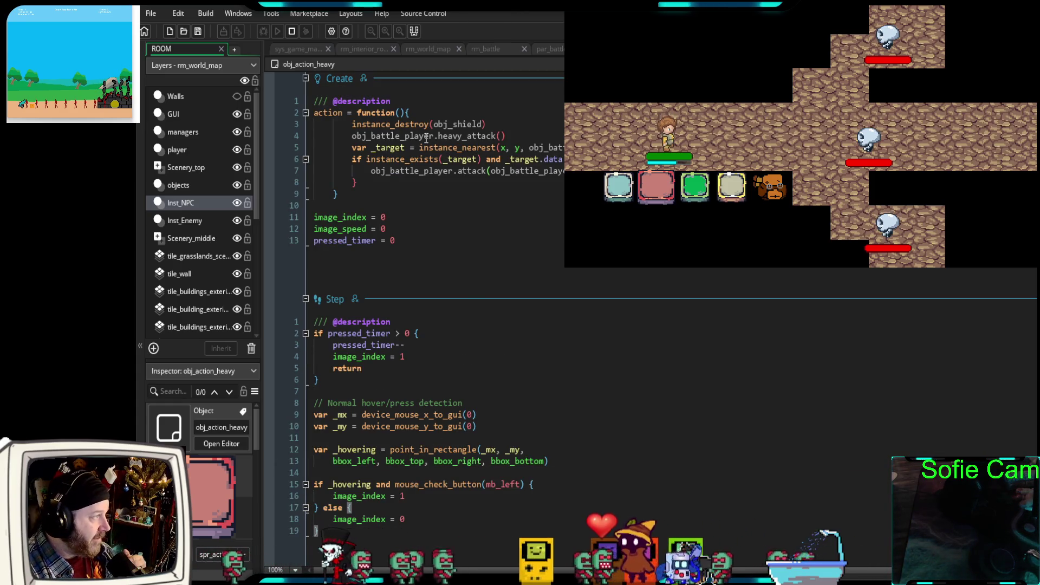
pyautogui.click(499, 124)
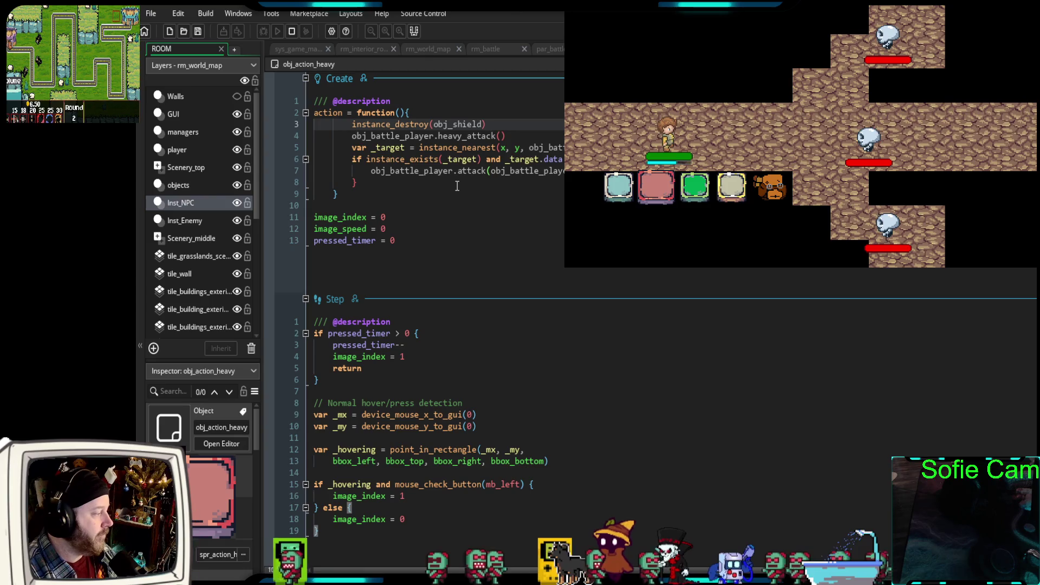
pyautogui.click(435, 114)
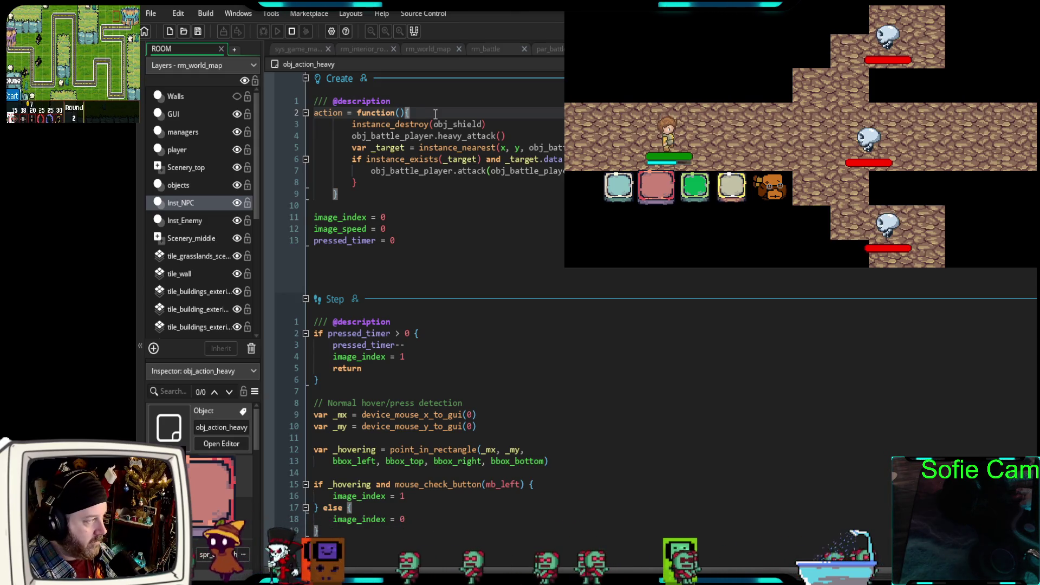
pyautogui.scroll(-4, 451, 299)
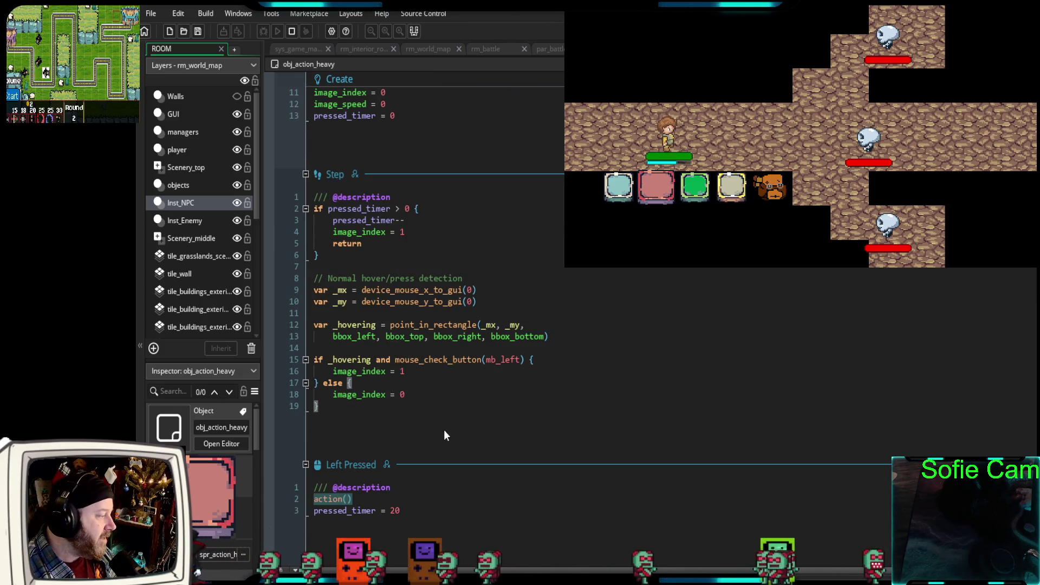
pyautogui.click(379, 499)
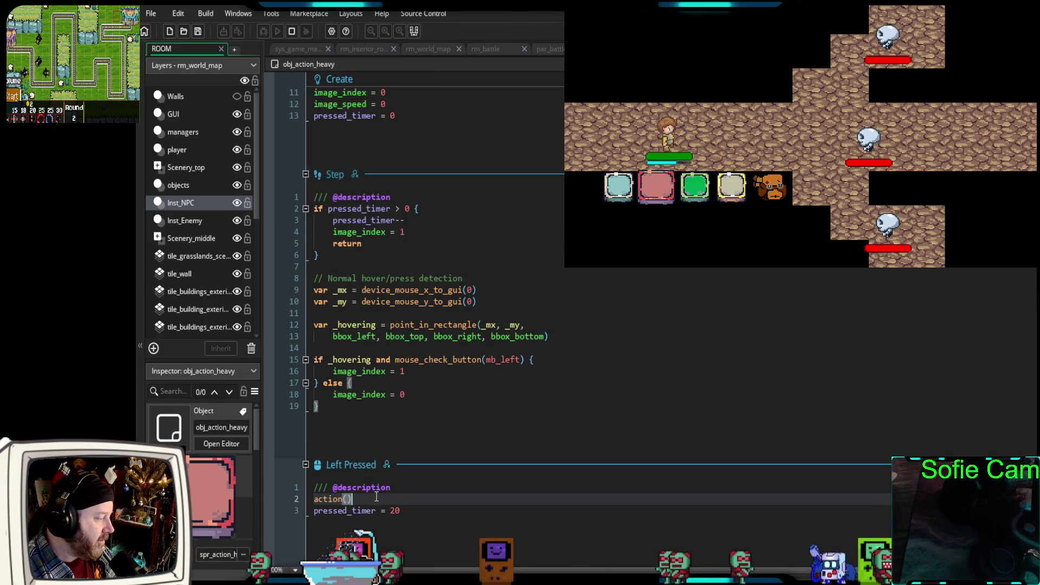
pyautogui.scroll(4, 372, 496)
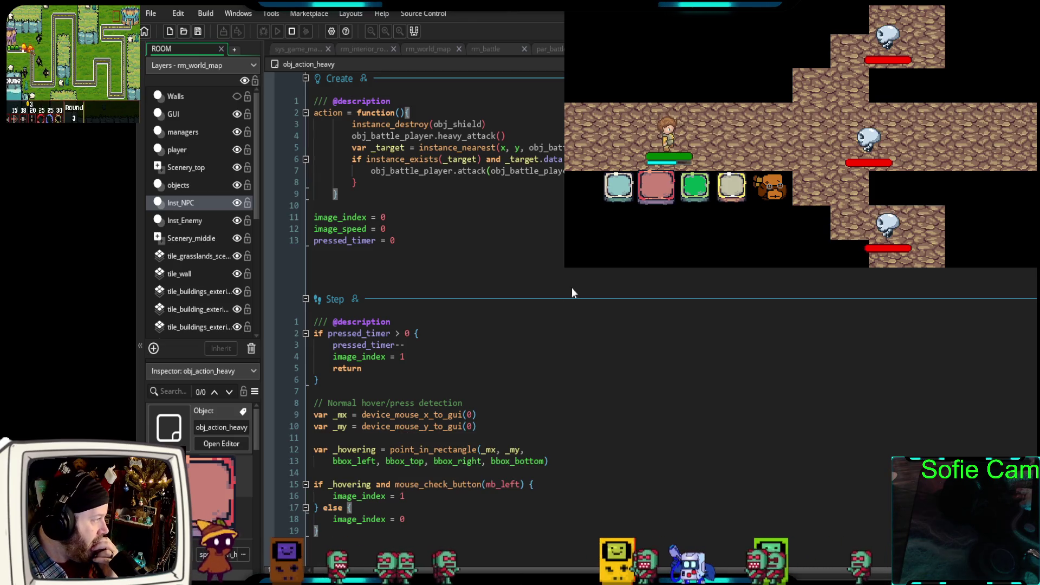
pyautogui.click(412, 112)
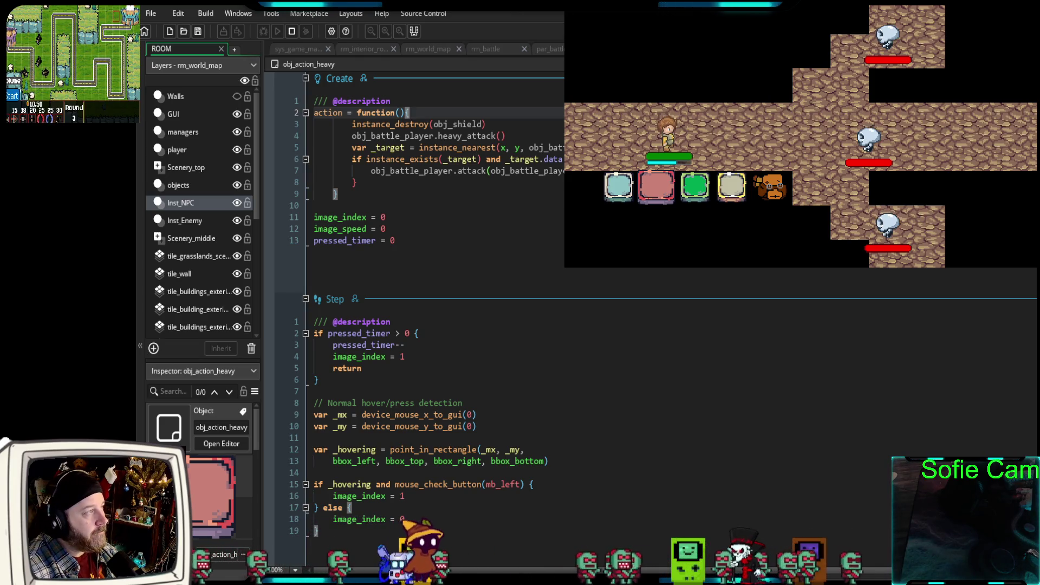
# - Defend in the battle with Shift+D, then add a new line at the start of obj_action_heavy's action function
pyautogui.press('shift')
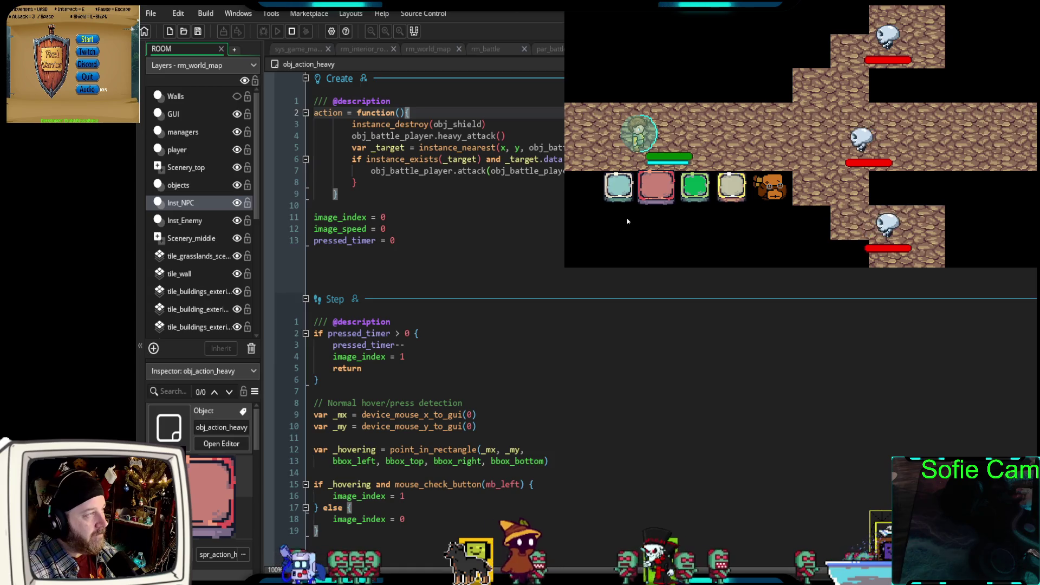
pyautogui.press('d')
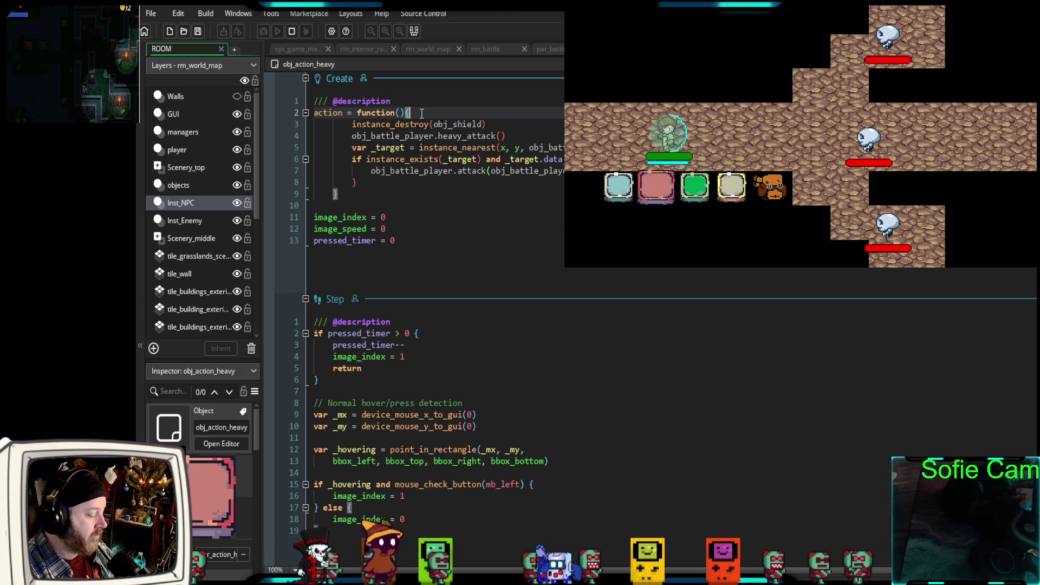
pyautogui.press('Return')
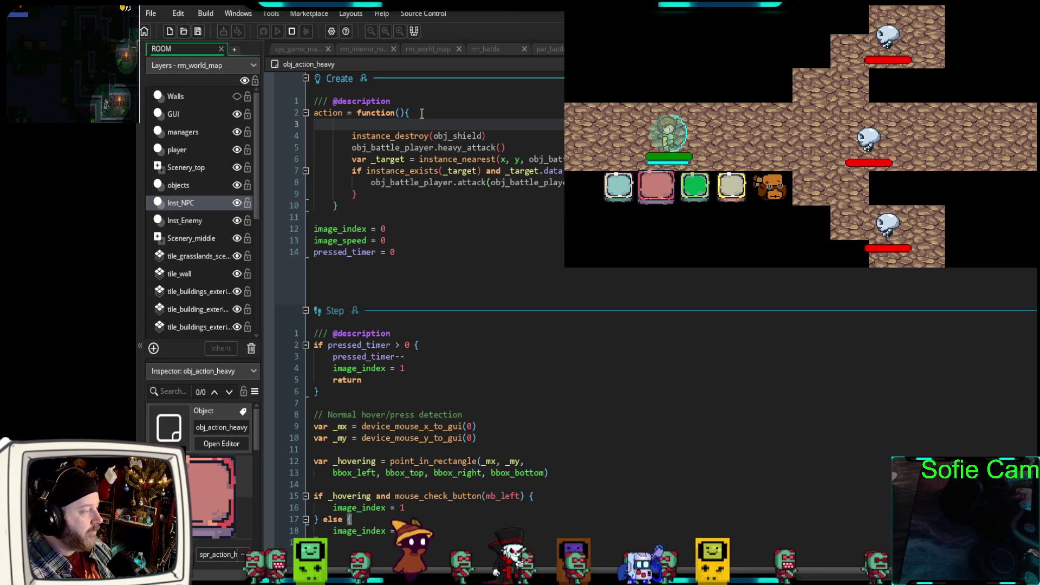
# - Add an 'if defending { }' block right after 'action = function(){' in obj_action_heavy's Create event
pyautogui.write('if')
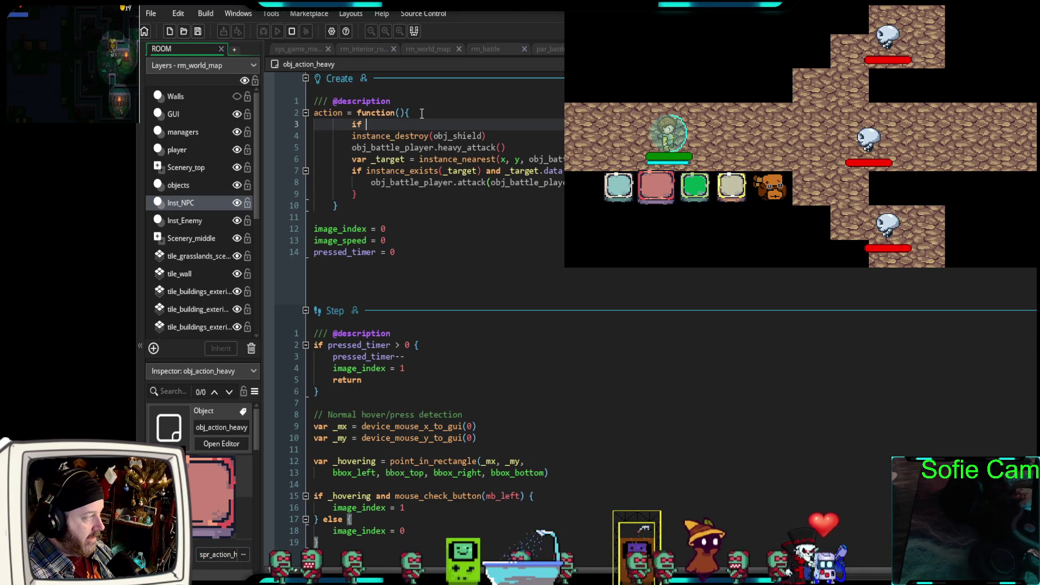
pyautogui.write('de')
pyautogui.press('Return')
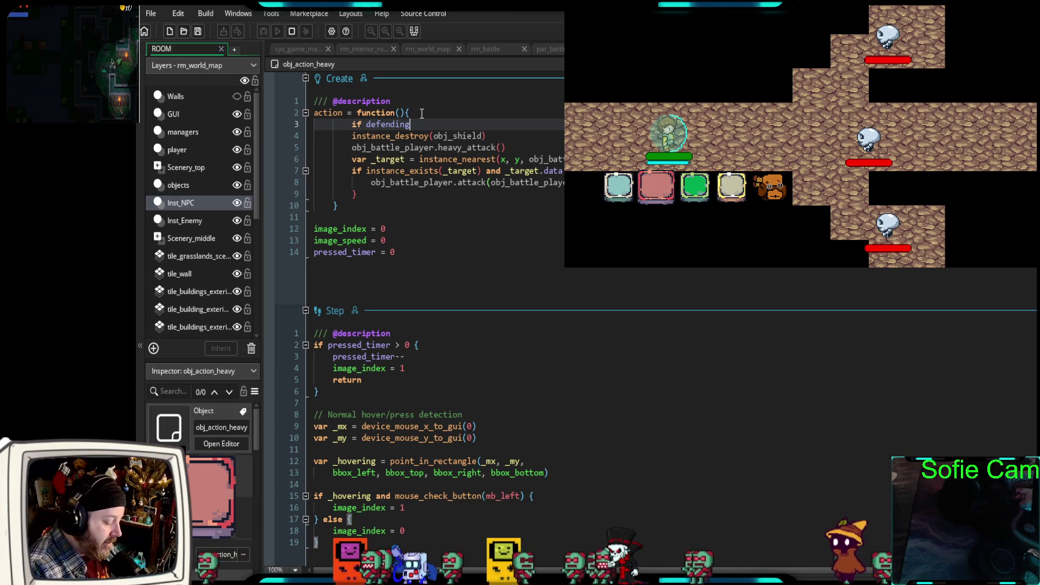
pyautogui.write('(')
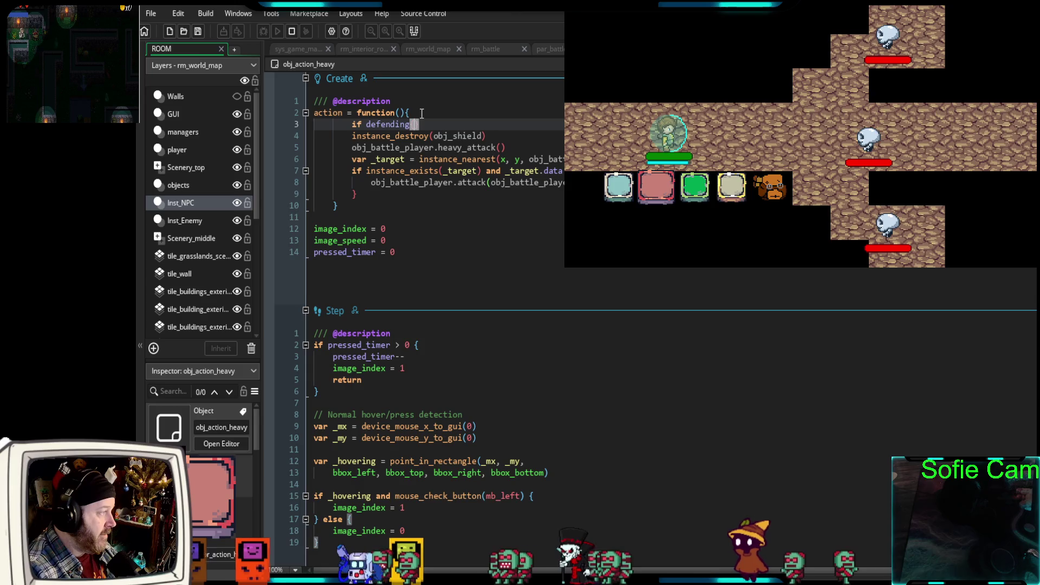
pyautogui.press('BackSpace')
pyautogui.write('{')
pyautogui.press('Return')
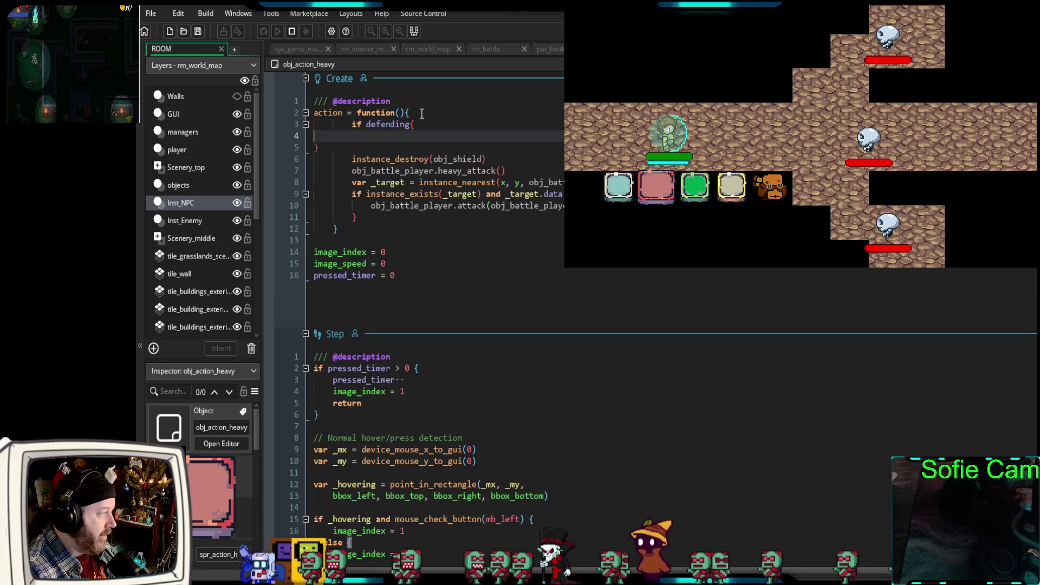
pyautogui.click(312, 147)
pyautogui.press('Tab')
pyautogui.press('Tab')
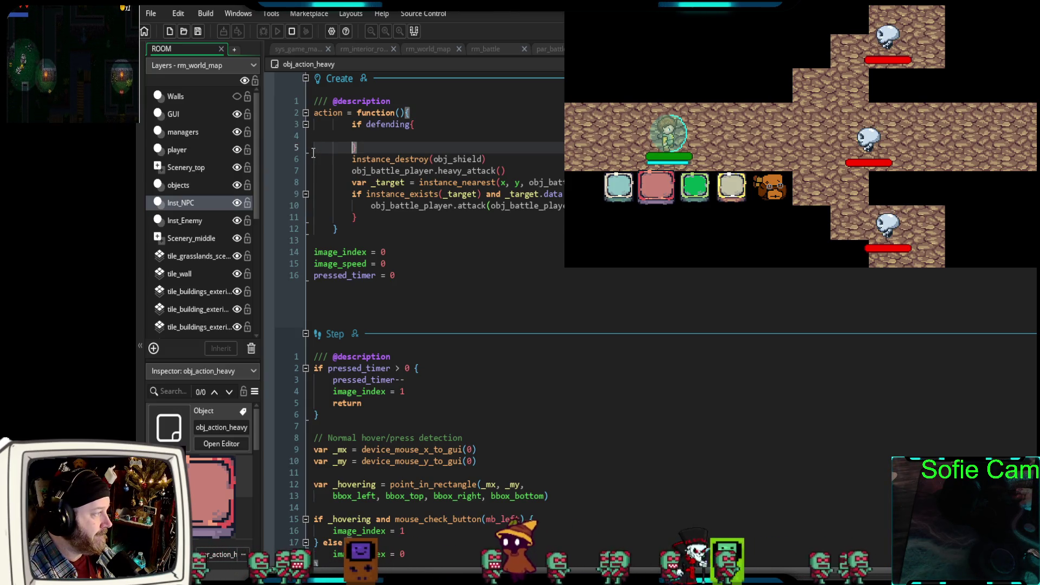
# - Return to the if defending line, then switch to obj_battle_player's code
pyautogui.click(421, 124)
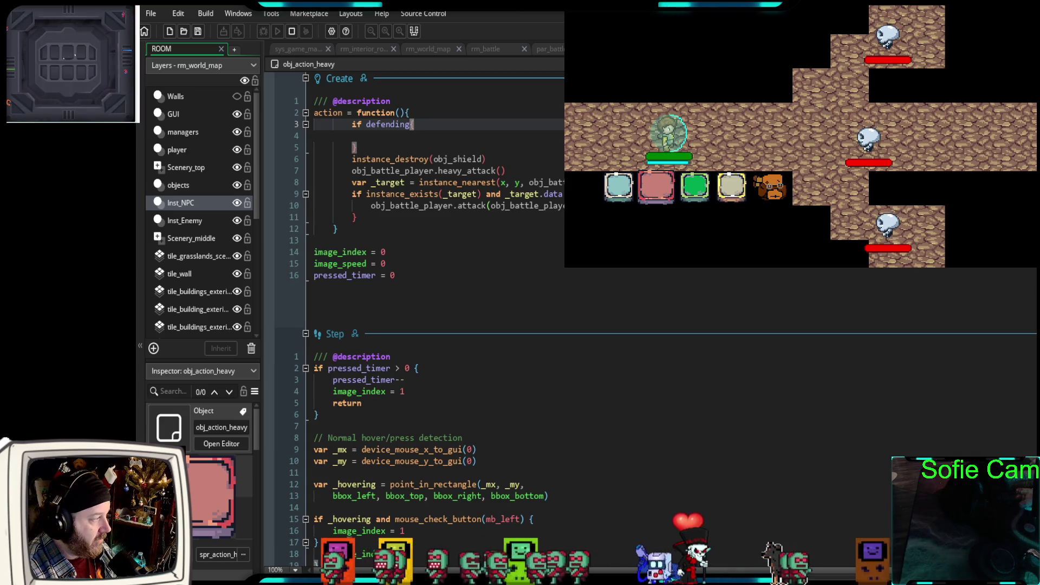
pyautogui.scroll(-5, 553, 178)
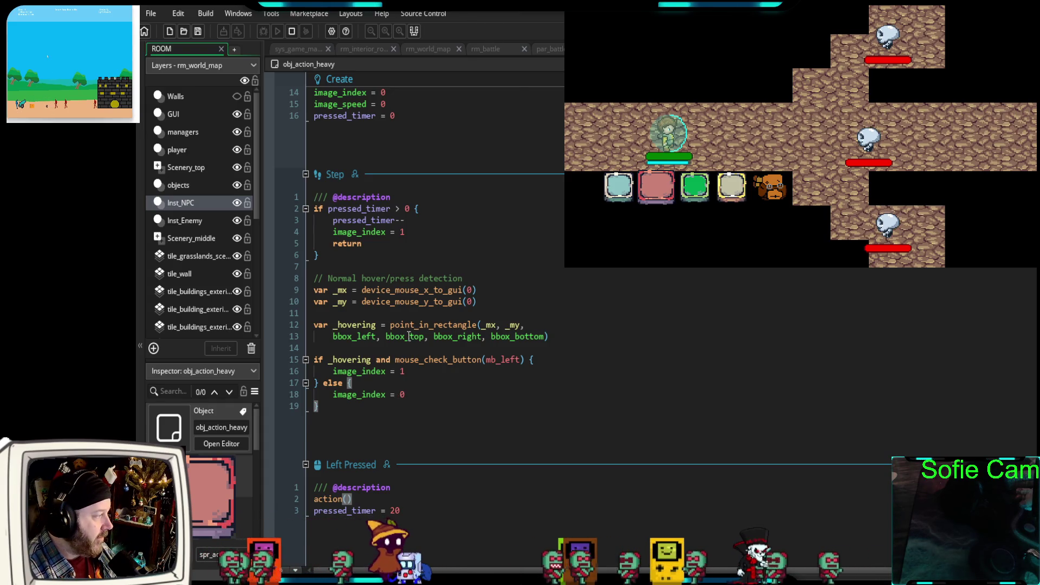
pyautogui.scroll(2, 405, 334)
pyautogui.scroll(3, 388, 305)
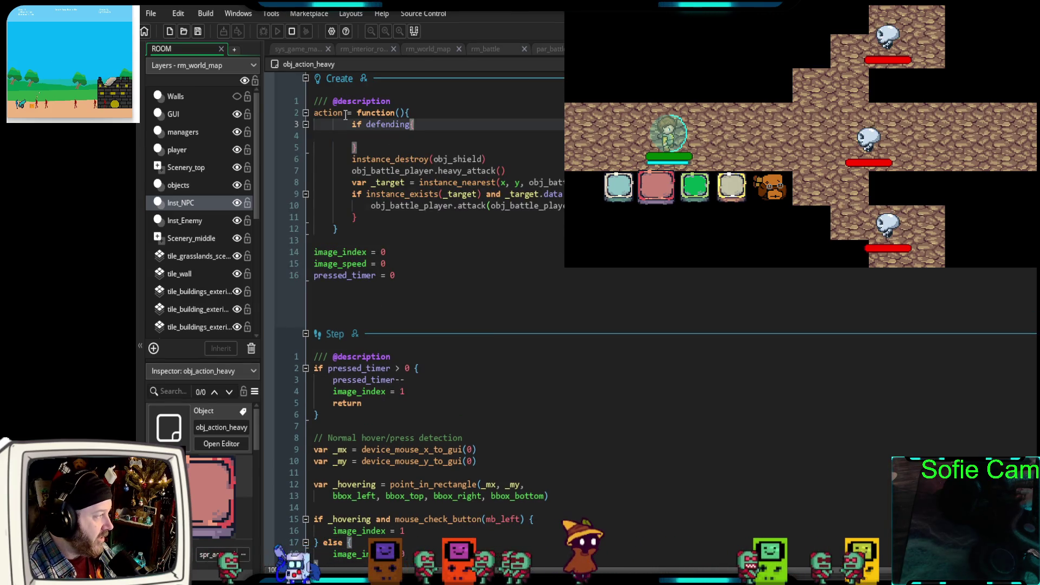
pyautogui.hotkey('ctrl', 'Tab')
pyautogui.click(427, 254)
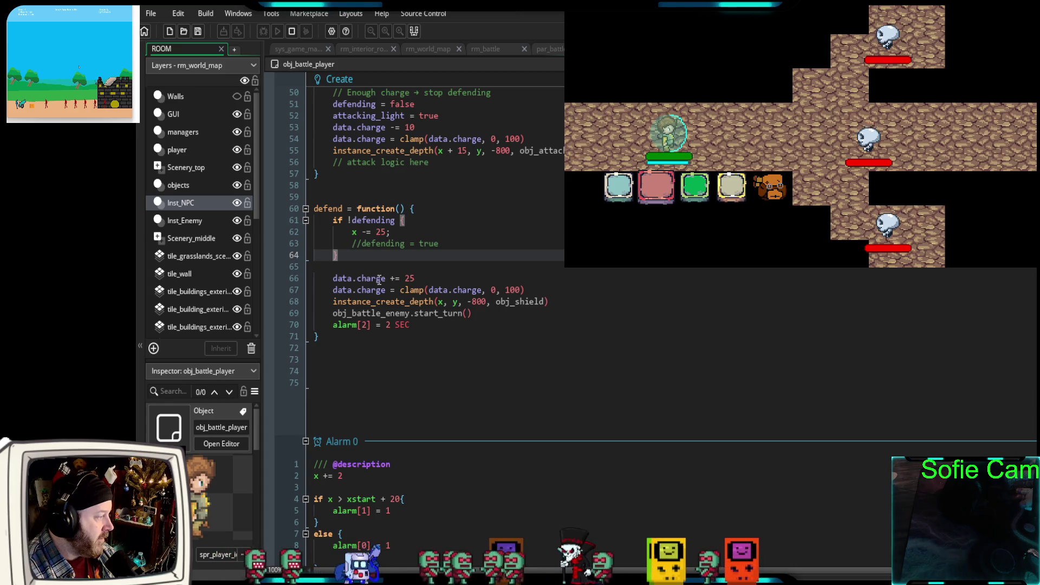
# - Select the 'defending = false;' declaration at the top of obj_battle_player's Create event
pyautogui.scroll(-15, 378, 279)
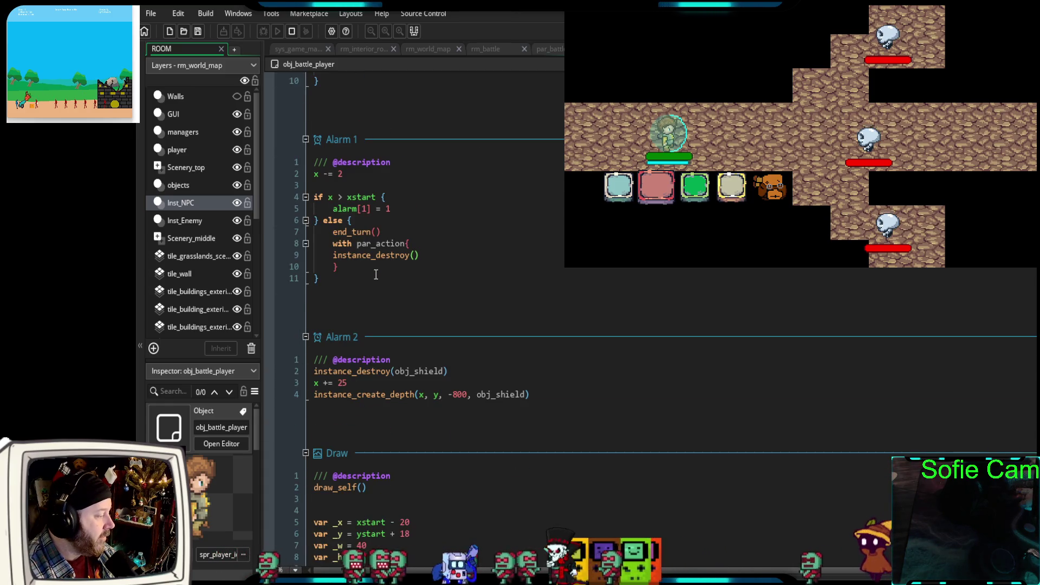
pyautogui.scroll(15, 371, 274)
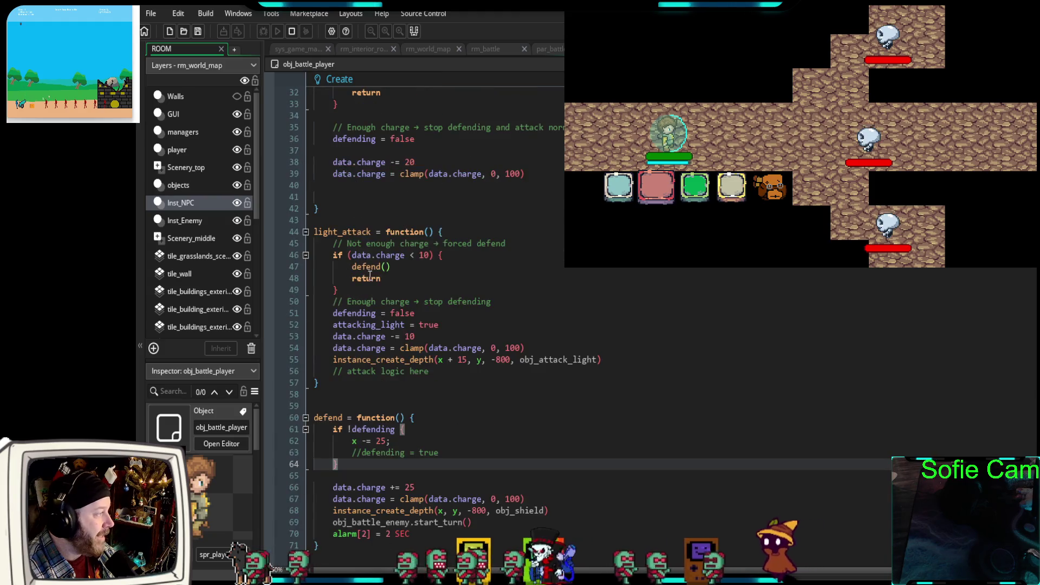
pyautogui.scroll(10, 370, 277)
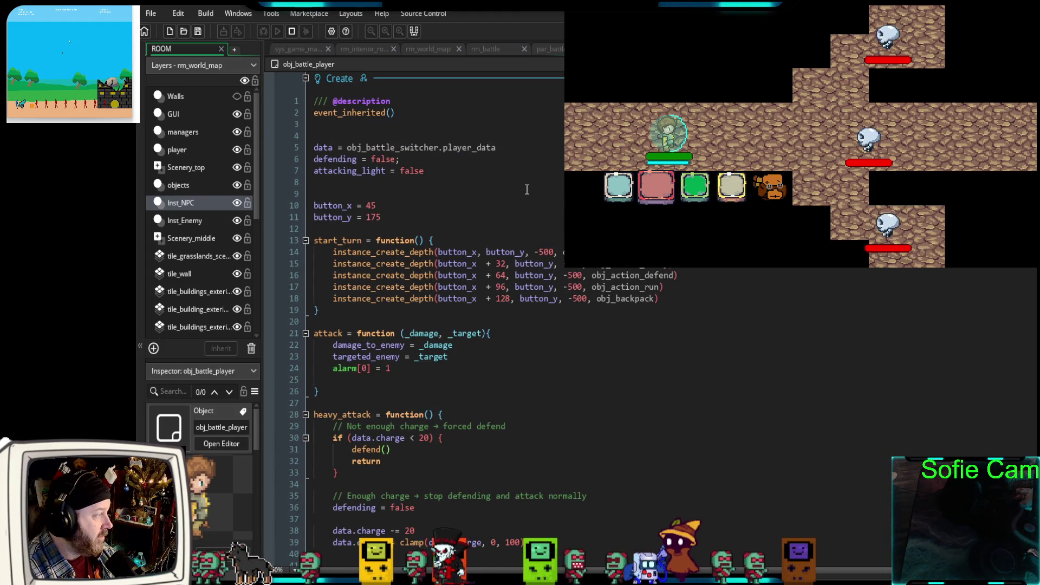
pyautogui.scroll(-2, 522, 191)
pyautogui.scroll(2, 472, 189)
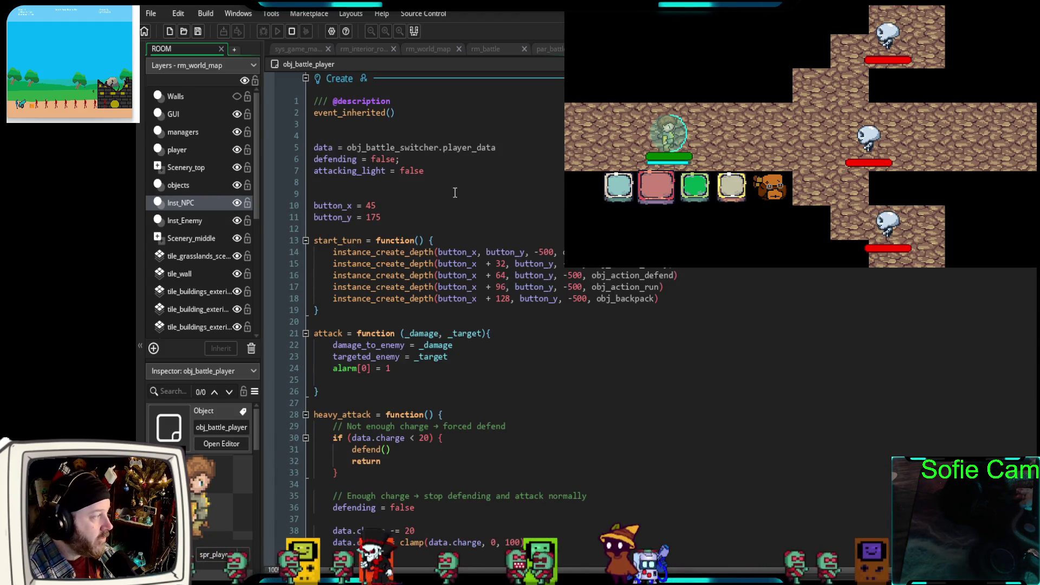
pyautogui.click(398, 158)
pyautogui.moveTo(400, 158); pyautogui.dragTo(310, 160)
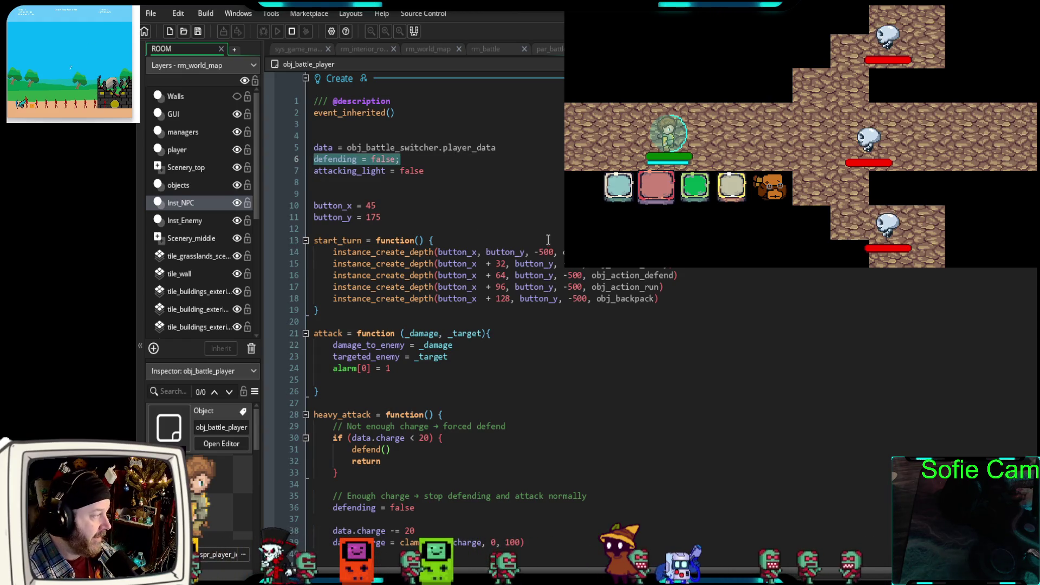
# - Review how defending is used in heavy_attack, light_attack and defend
pyautogui.scroll(-14, 542, 235)
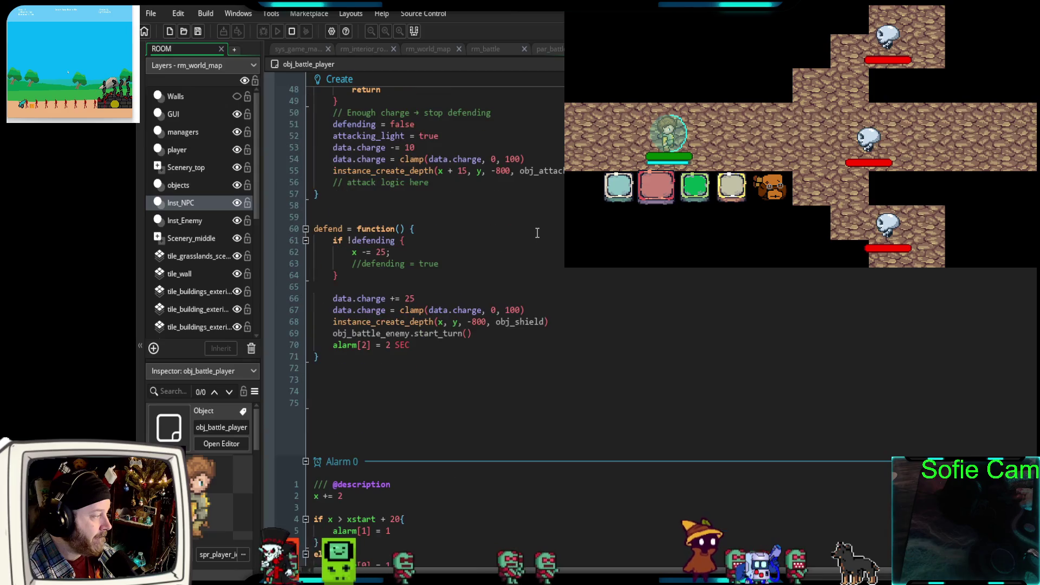
pyautogui.scroll(2, 537, 233)
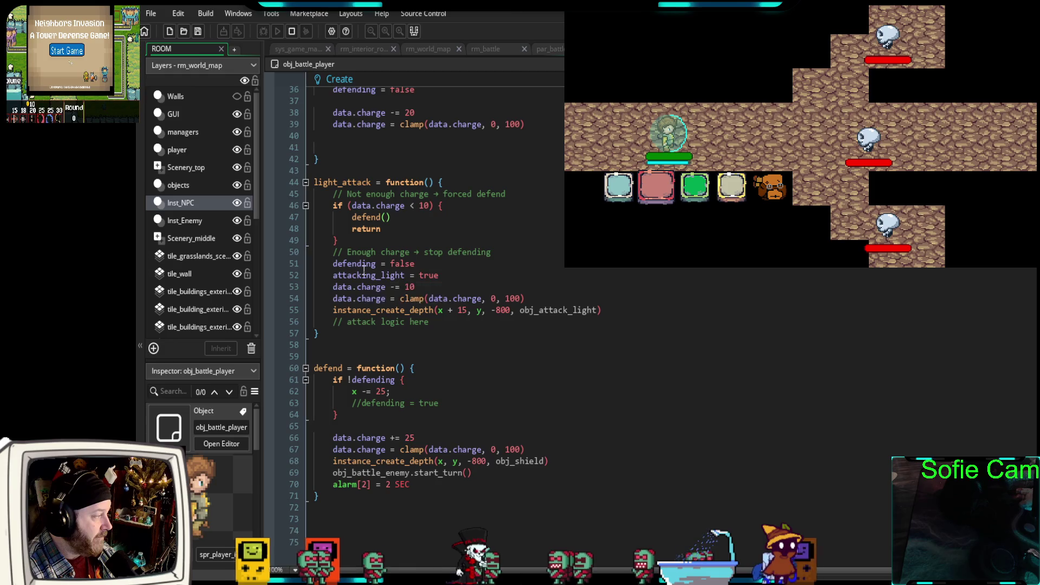
pyautogui.scroll(2, 440, 264)
pyautogui.scroll(4, 440, 264)
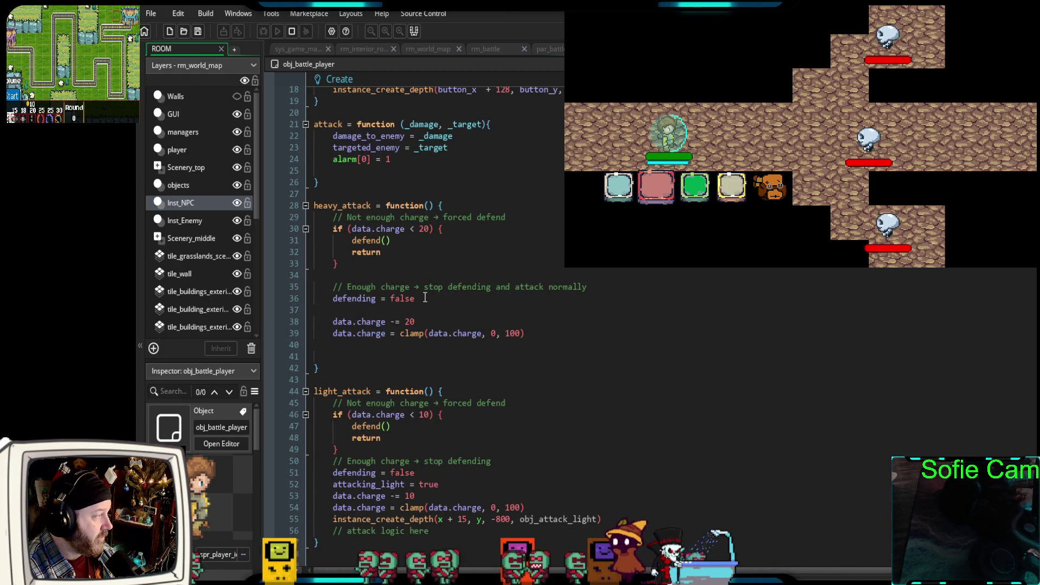
pyautogui.scroll(-6, 427, 298)
pyautogui.scroll(-2, 404, 317)
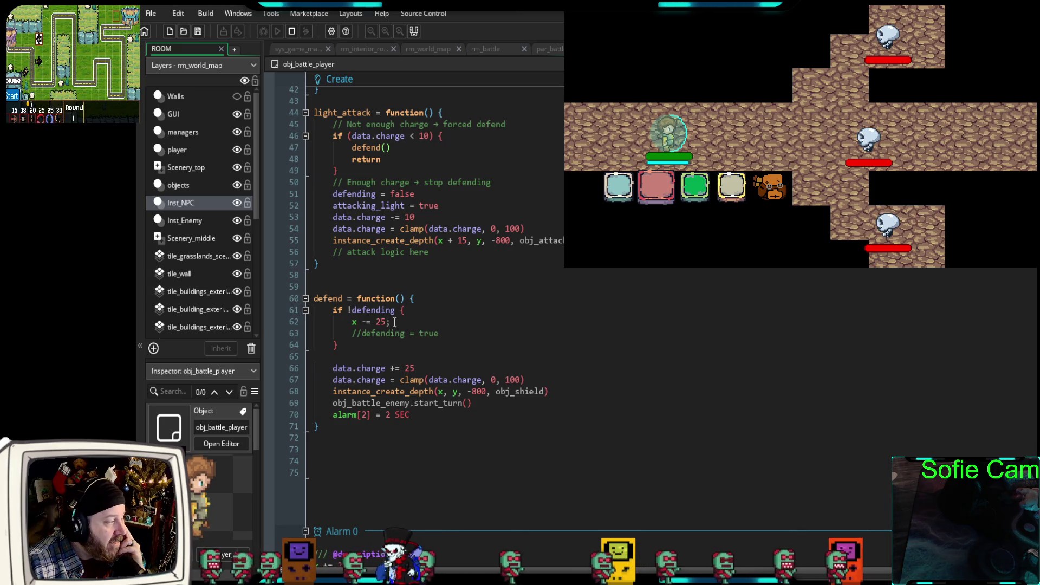
pyautogui.moveTo(396, 321); pyautogui.dragTo(318, 311)
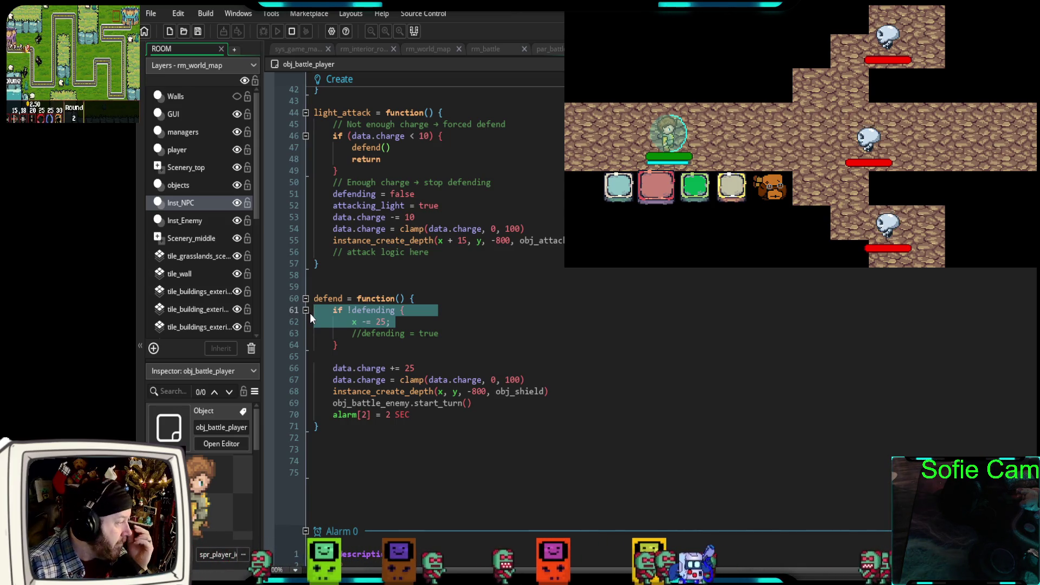
pyautogui.click(358, 357)
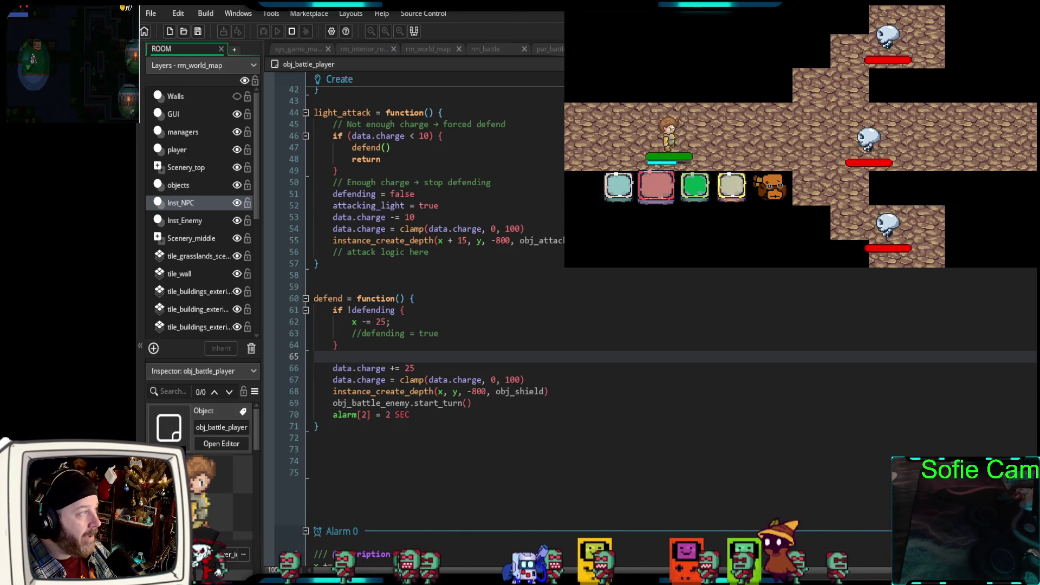
# - Defend twice in the running test battle, then attack to check the shield gets removed
pyautogui.click(695, 193)
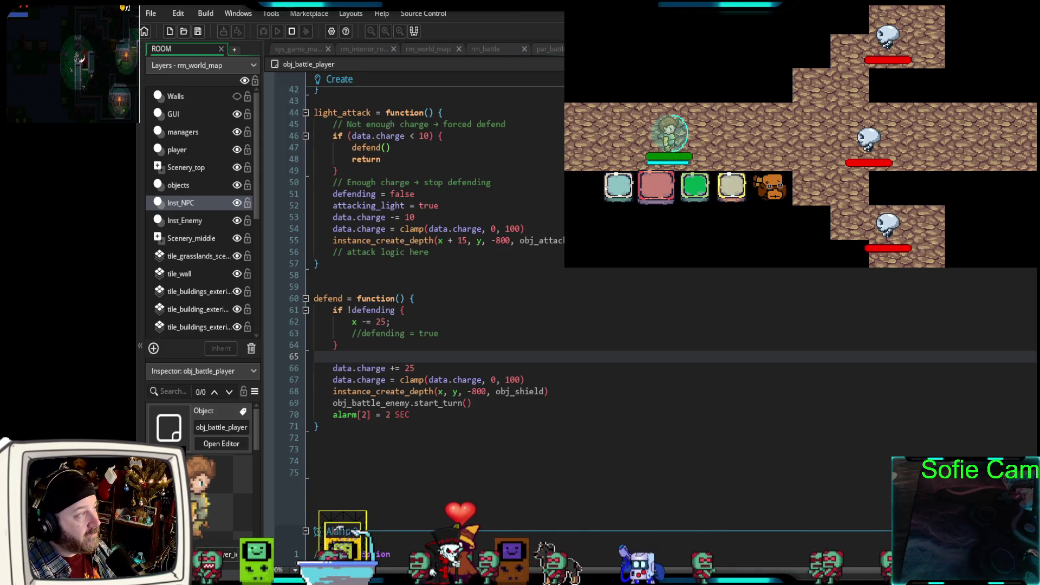
pyautogui.press('space')
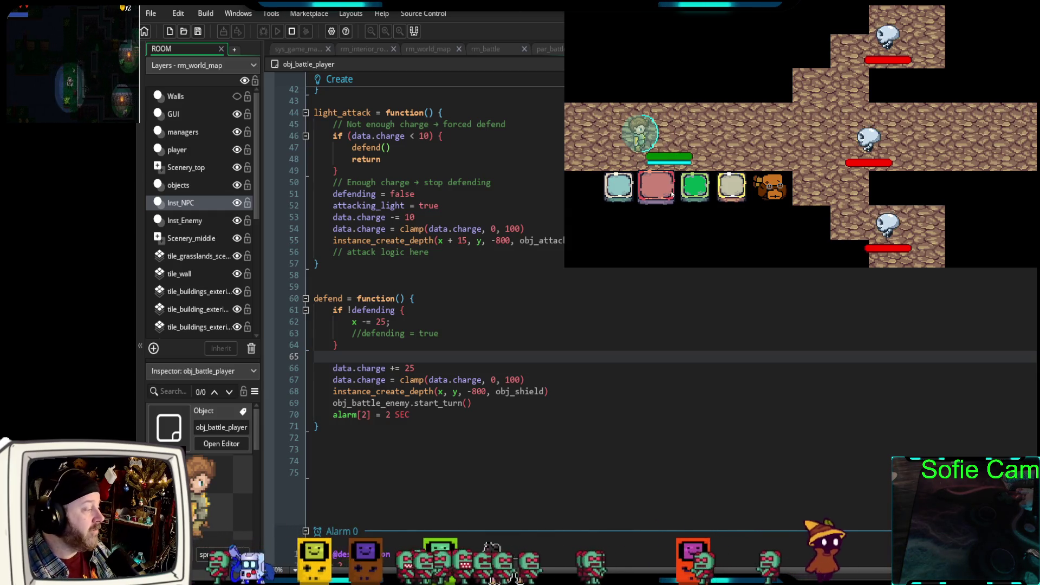
pyautogui.moveTo(520, 391)
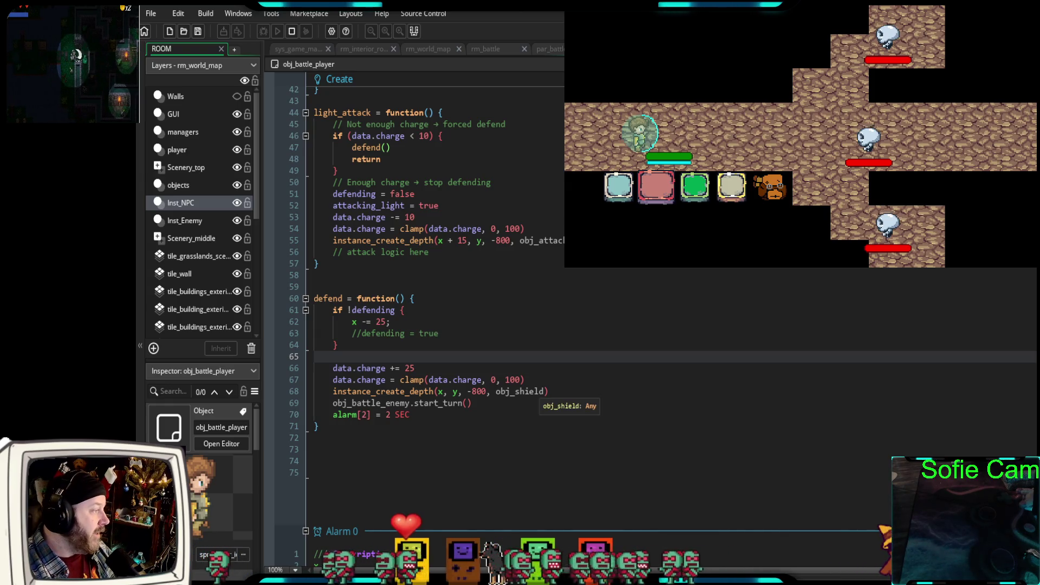
pyautogui.scroll(10, 520, 391)
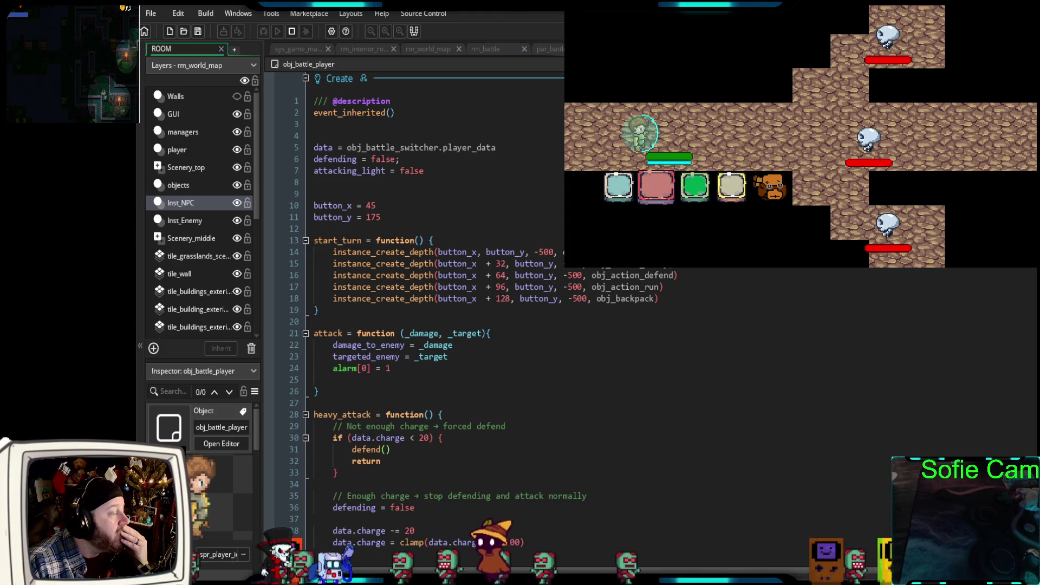
pyautogui.click(652, 179)
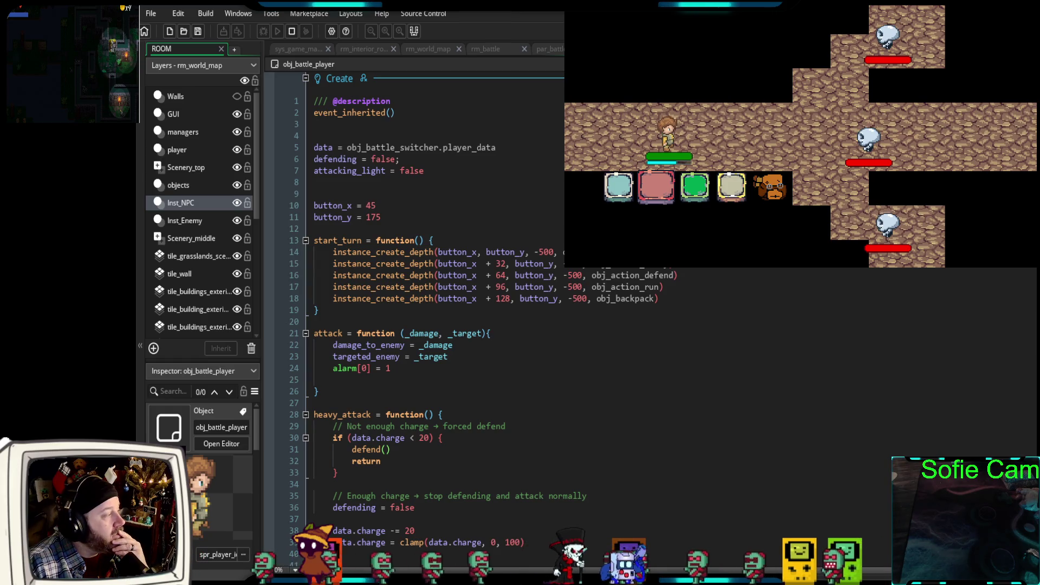
pyautogui.scroll(-4, 417, 325)
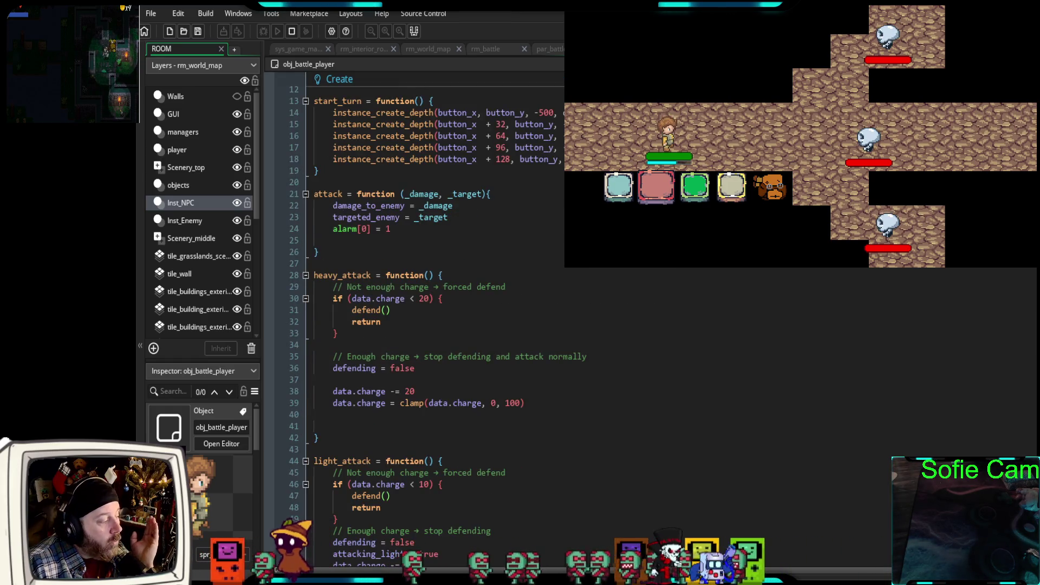
pyautogui.scroll(-6, 417, 325)
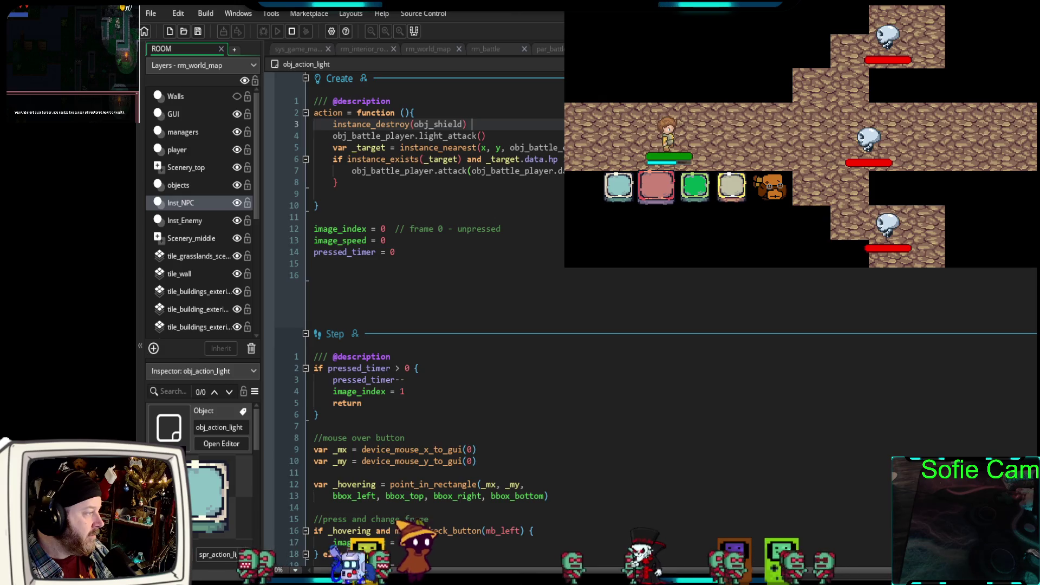
pyautogui.scroll(-2, 422, 303)
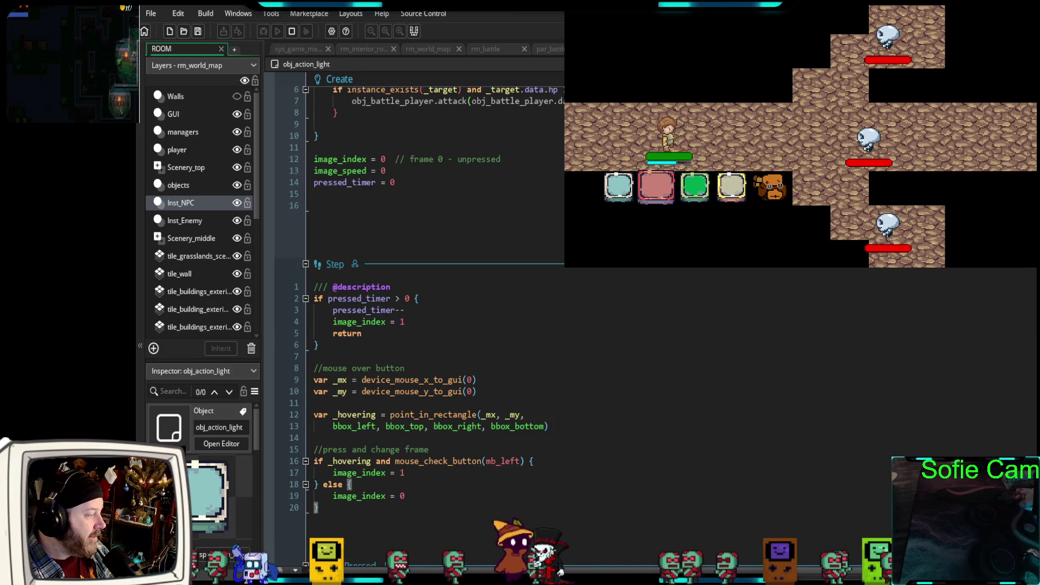
pyautogui.scroll(-4, 538, 287)
pyautogui.scroll(6, 538, 288)
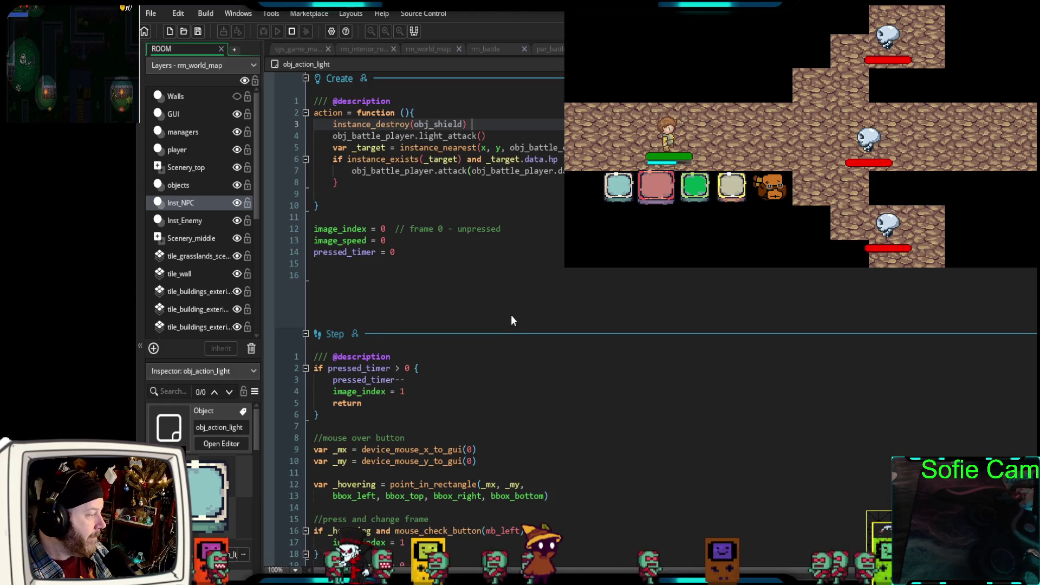
pyautogui.scroll(-2, 509, 314)
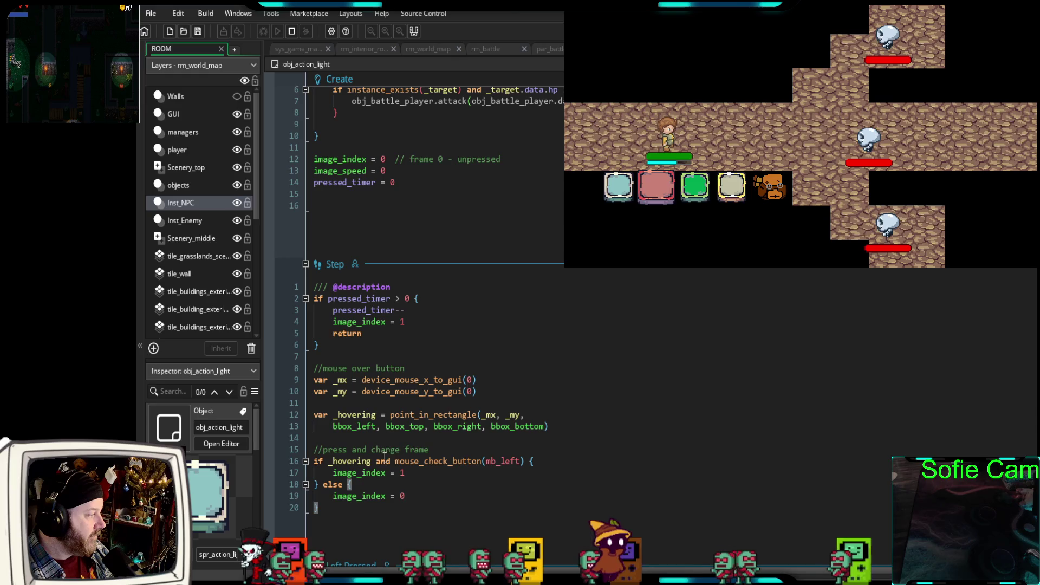
pyautogui.scroll(2, 464, 406)
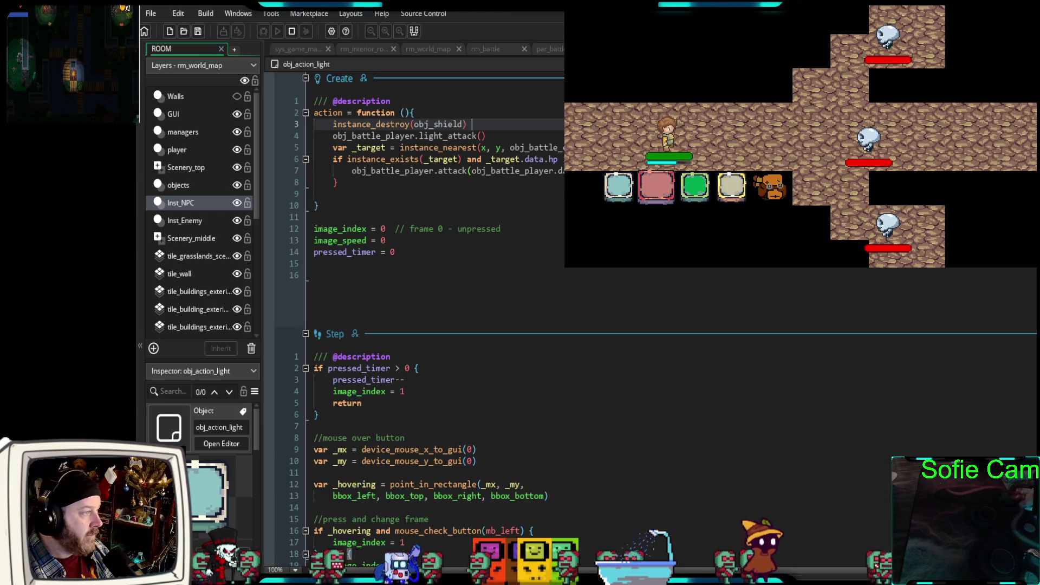
pyautogui.press('F12')
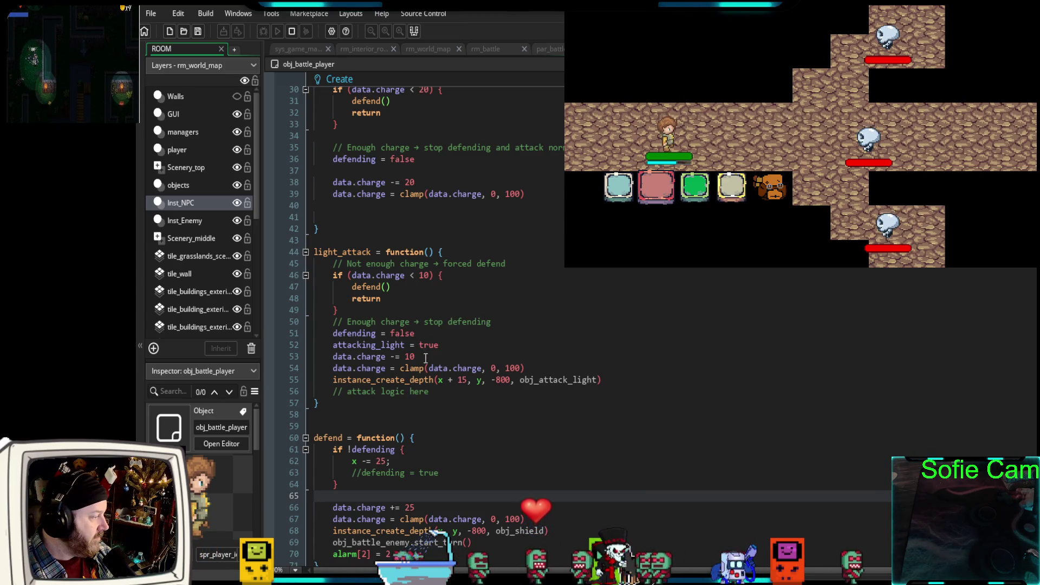
pyautogui.scroll(-14, 425, 358)
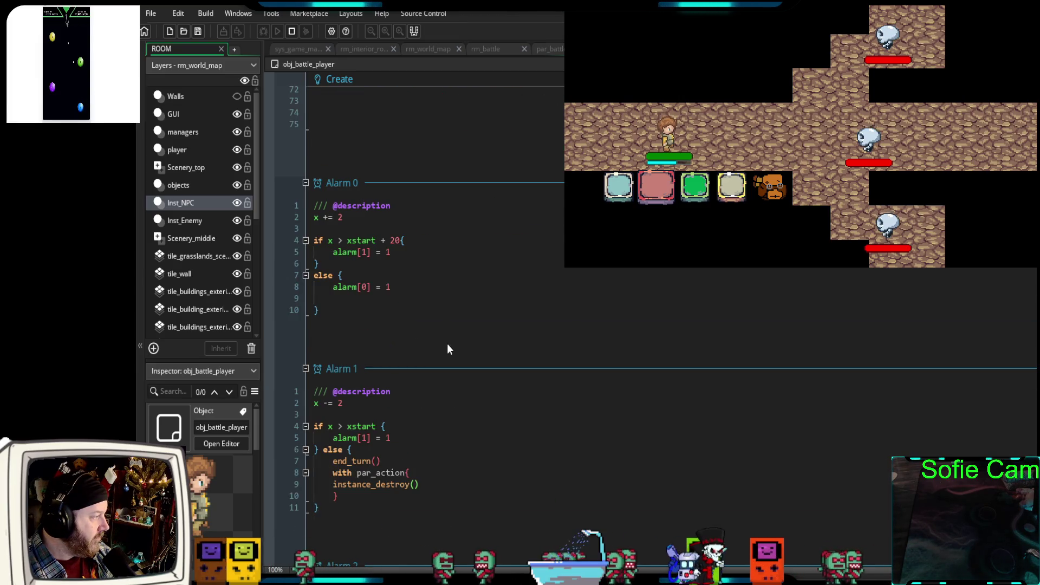
pyautogui.scroll(12, 449, 344)
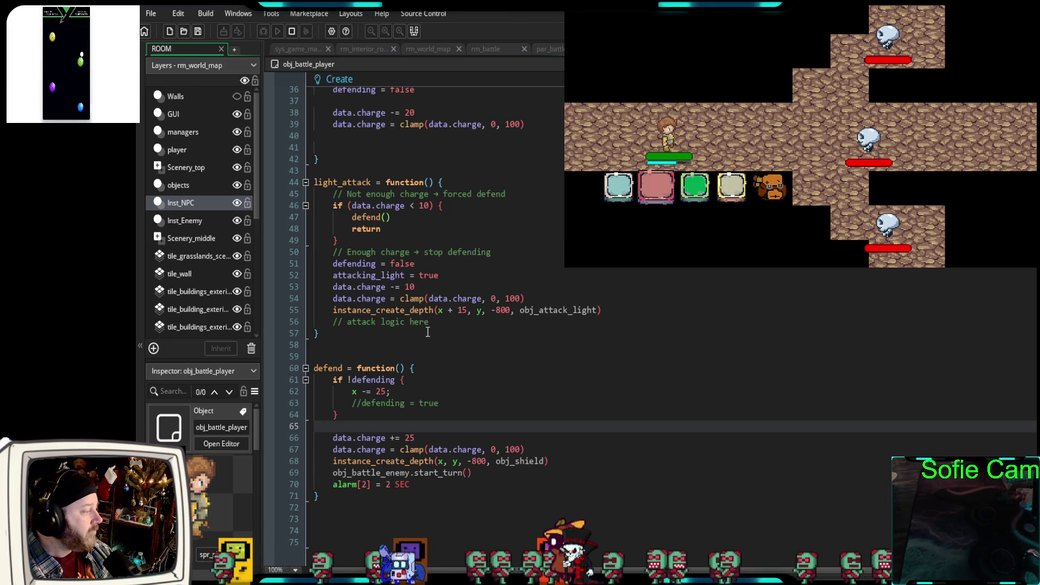
pyautogui.scroll(4, 428, 327)
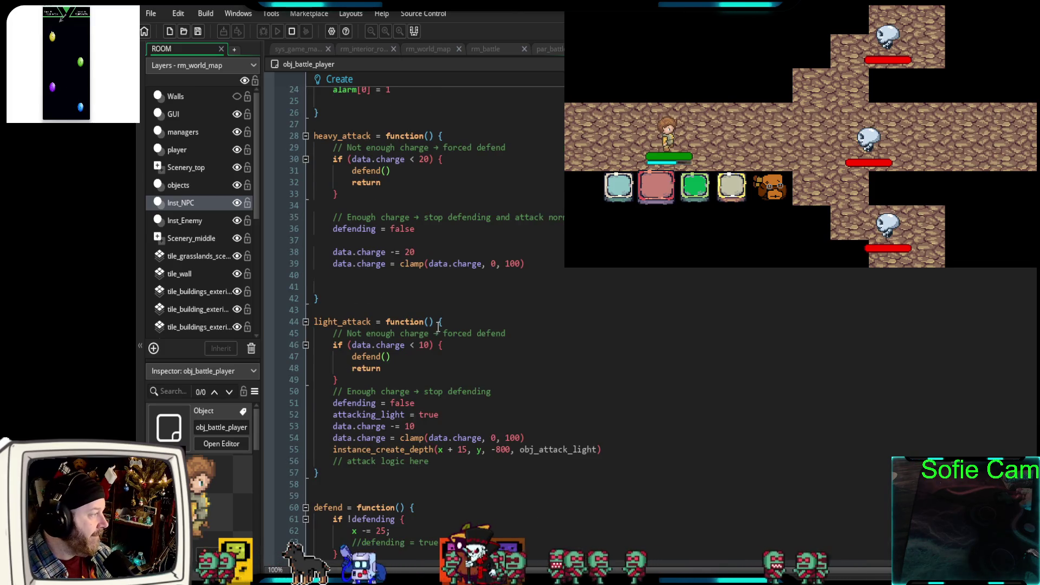
pyautogui.scroll(2, 462, 282)
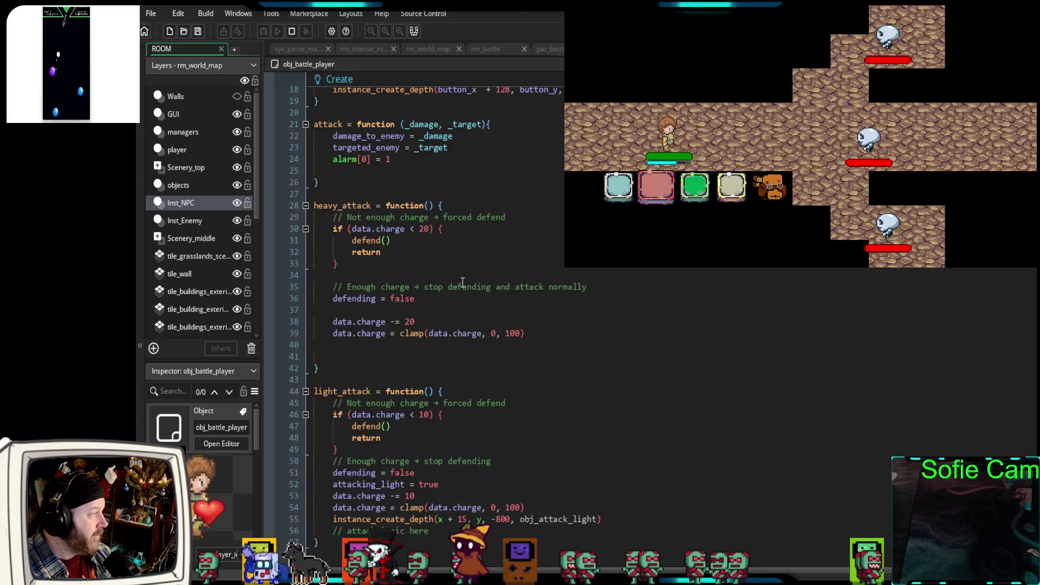
pyautogui.scroll(2, 462, 282)
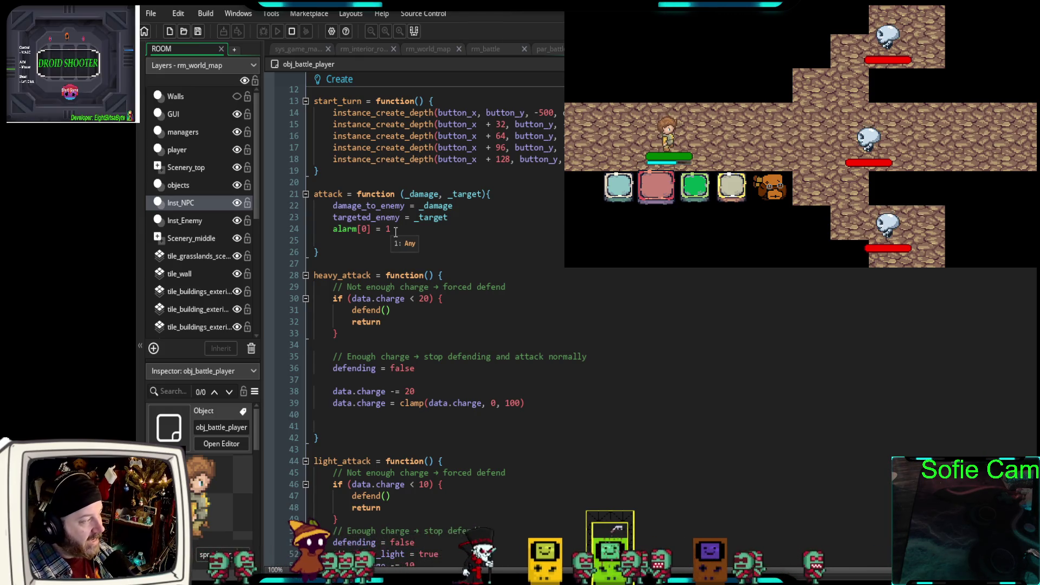
pyautogui.moveTo(392, 230); pyautogui.dragTo(328, 233)
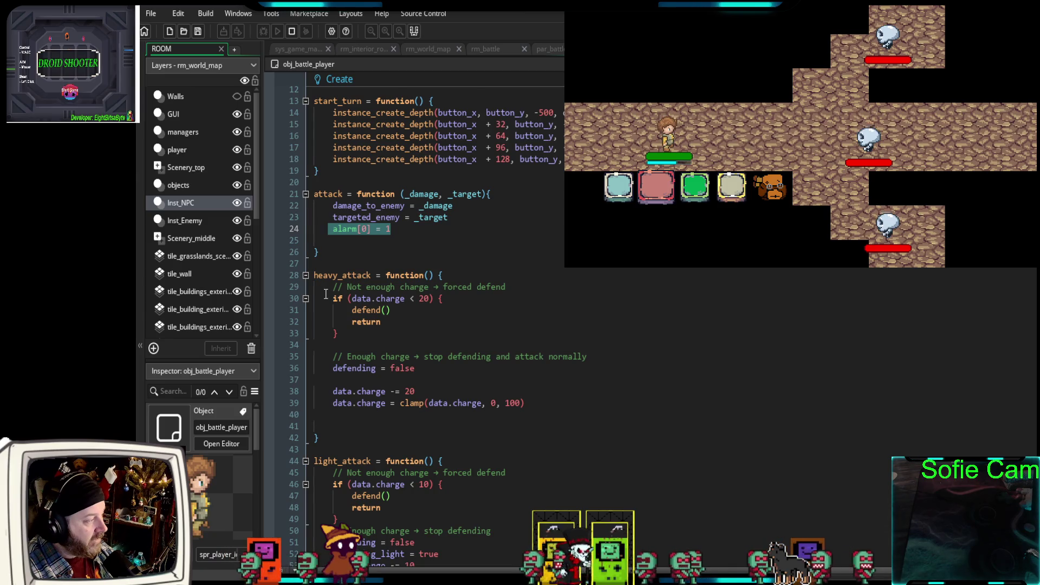
pyautogui.scroll(-20, 330, 314)
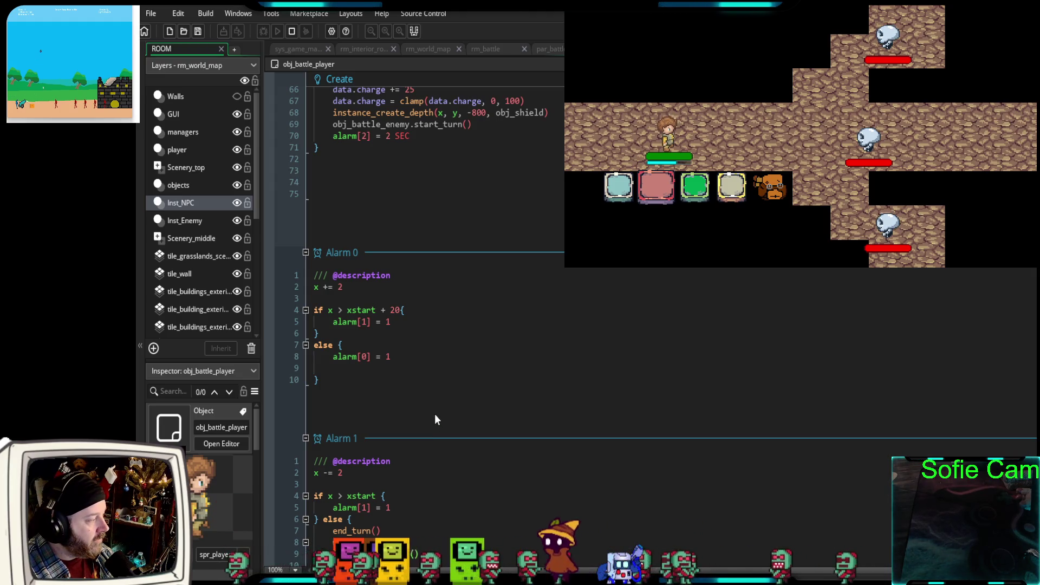
pyautogui.scroll(-5, 432, 413)
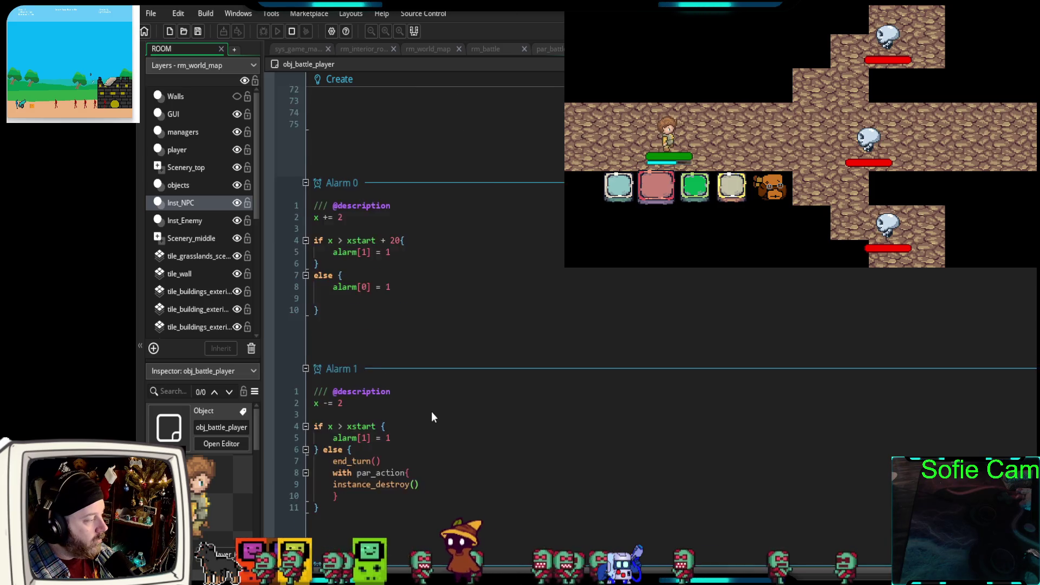
pyautogui.scroll(2, 430, 414)
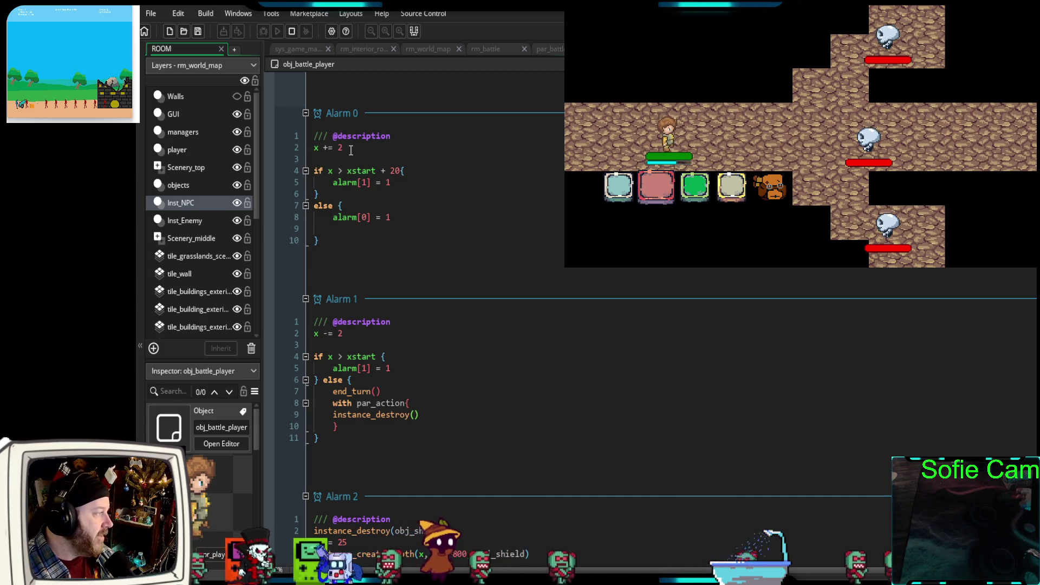
pyautogui.moveTo(344, 148); pyautogui.dragTo(313, 149)
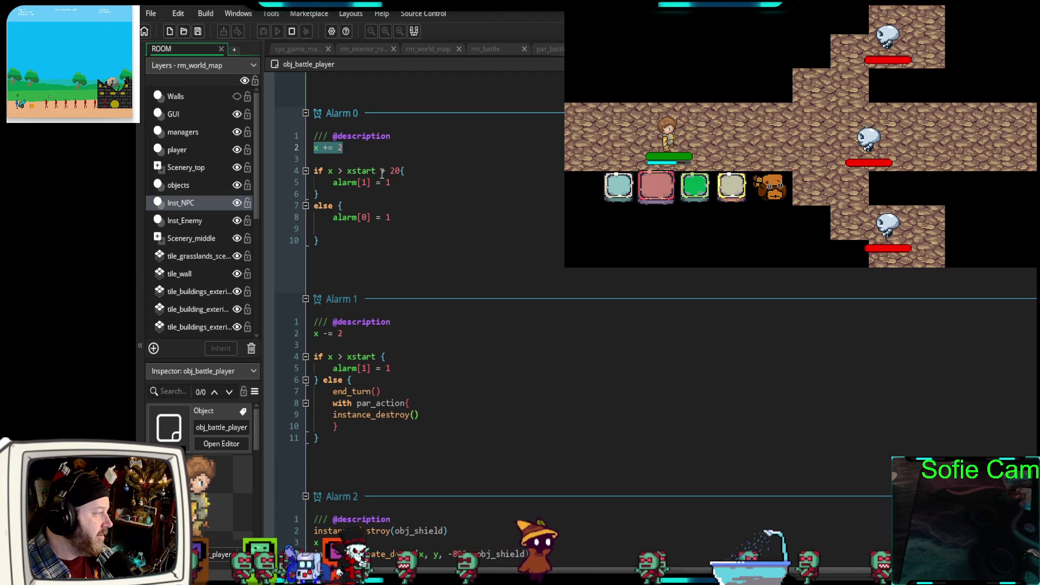
pyautogui.moveTo(347, 172)
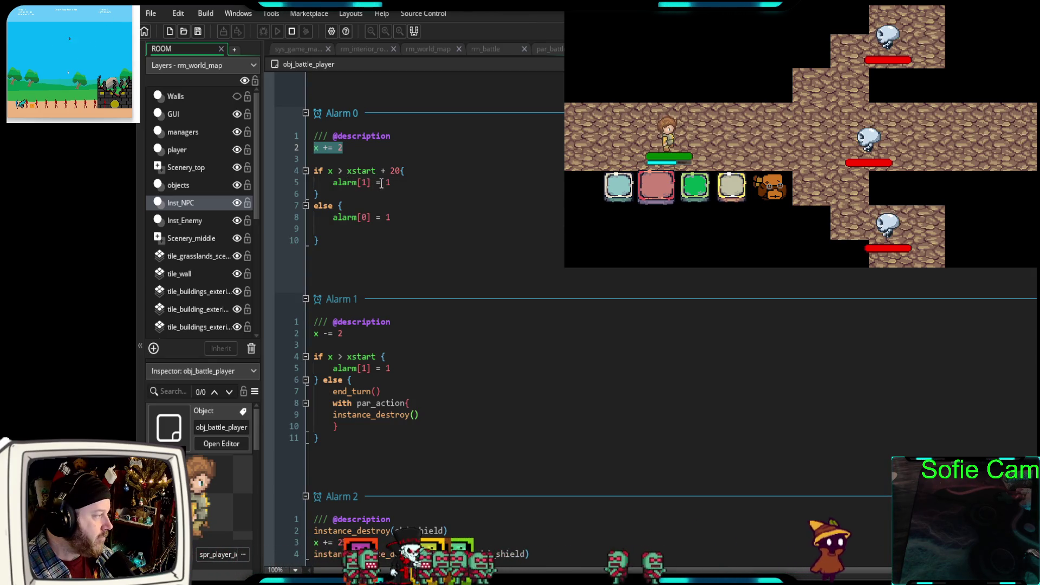
pyautogui.click(399, 184)
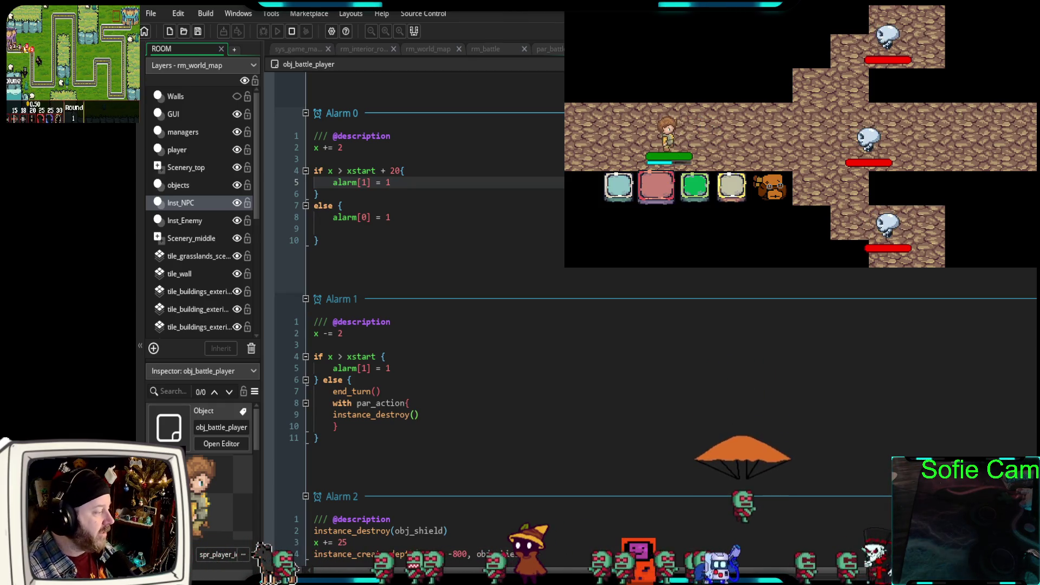
pyautogui.scroll(8, 423, 271)
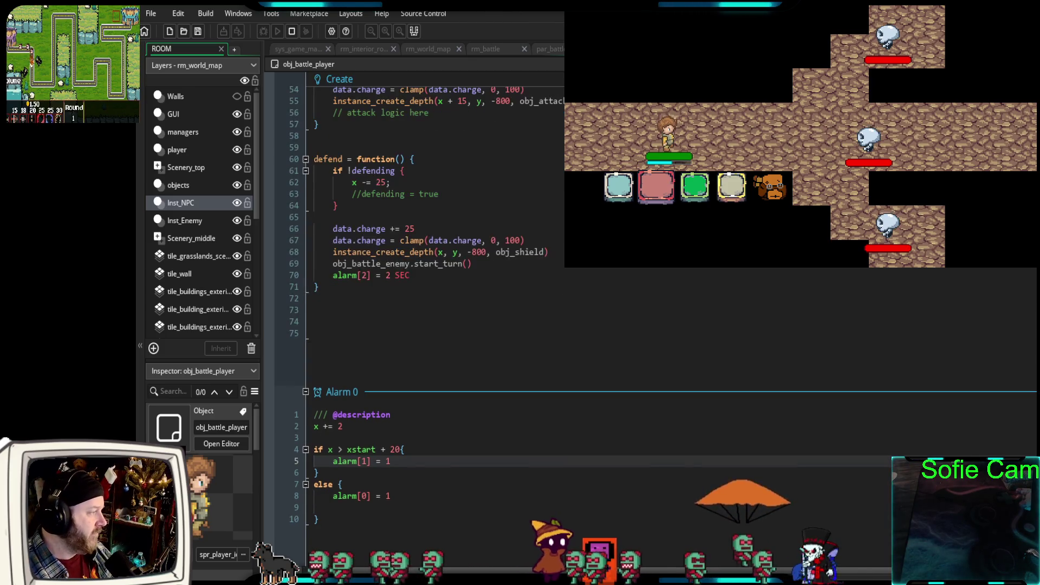
pyautogui.scroll(6, 422, 315)
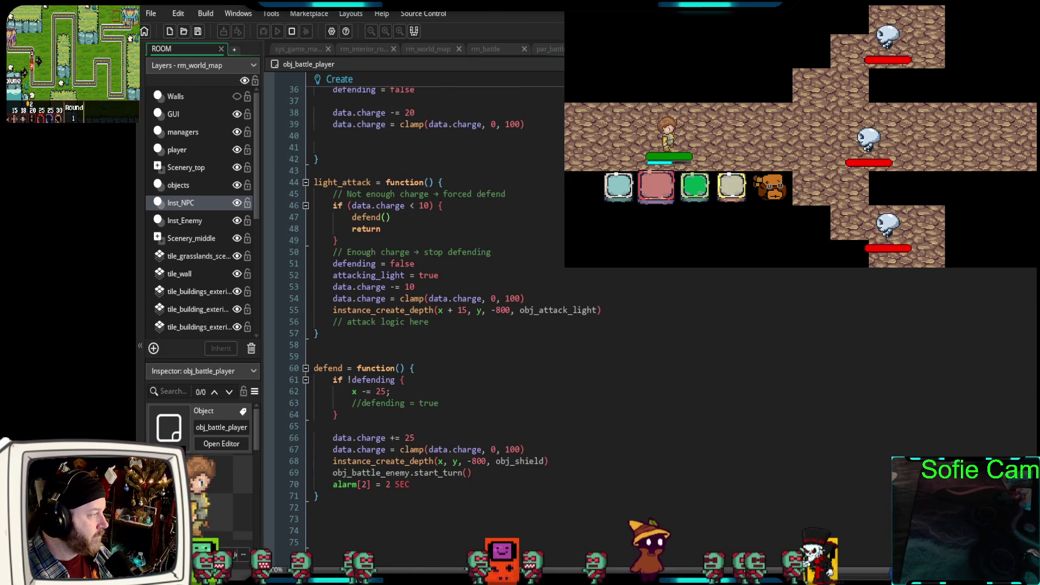
pyautogui.scroll(2, 422, 315)
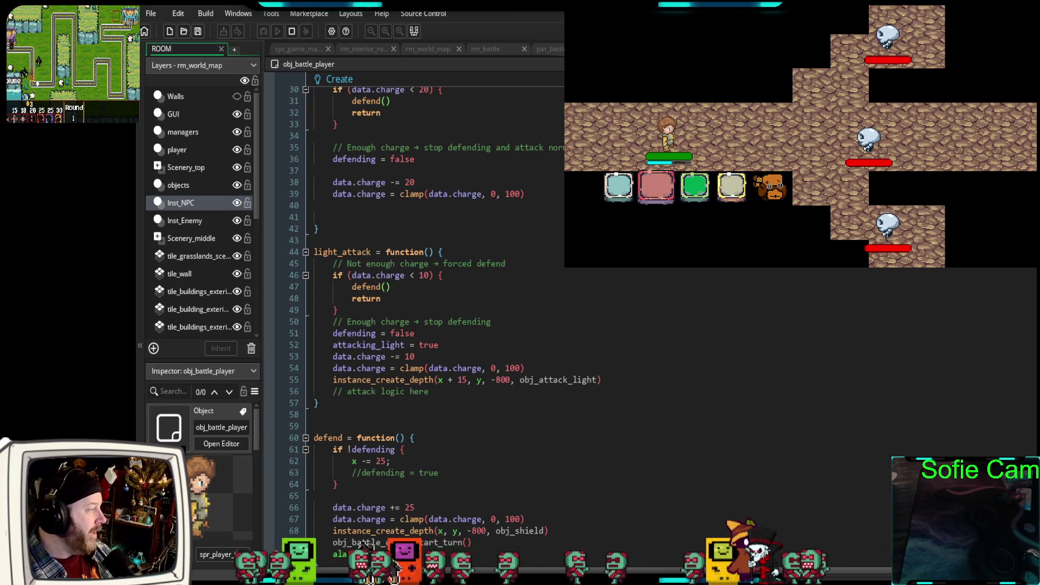
pyautogui.scroll(2, 367, 543)
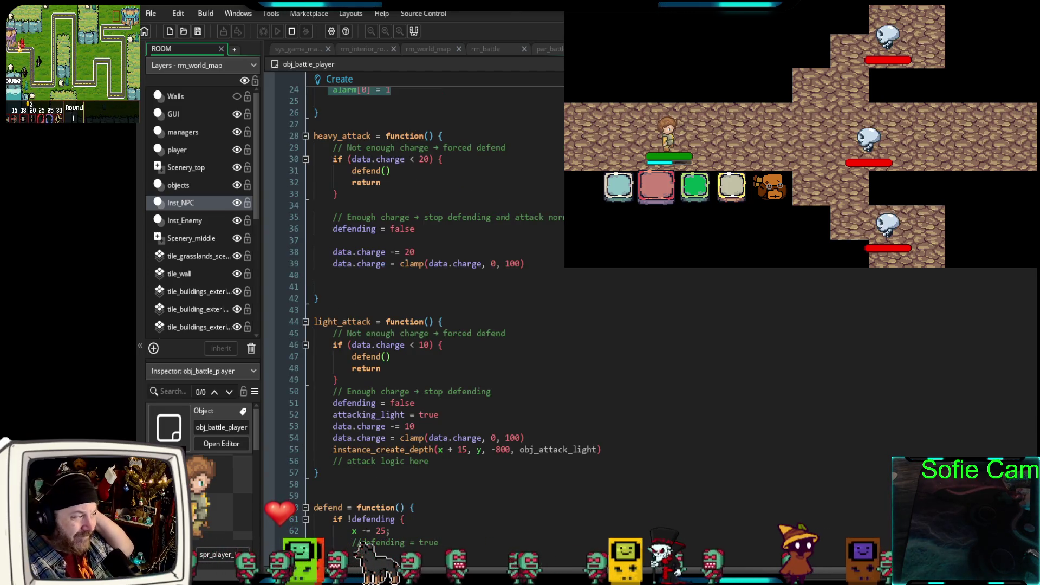